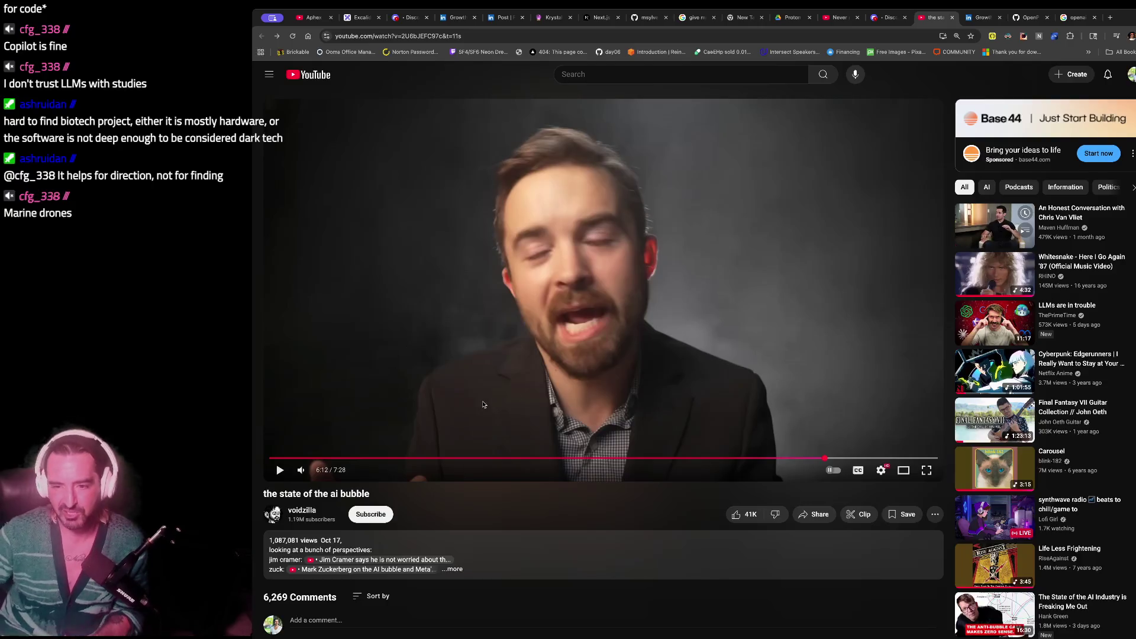
- Watch the AI bubble video, pausing at 6:30 and again to comment, then close it
left_click(272, 473)
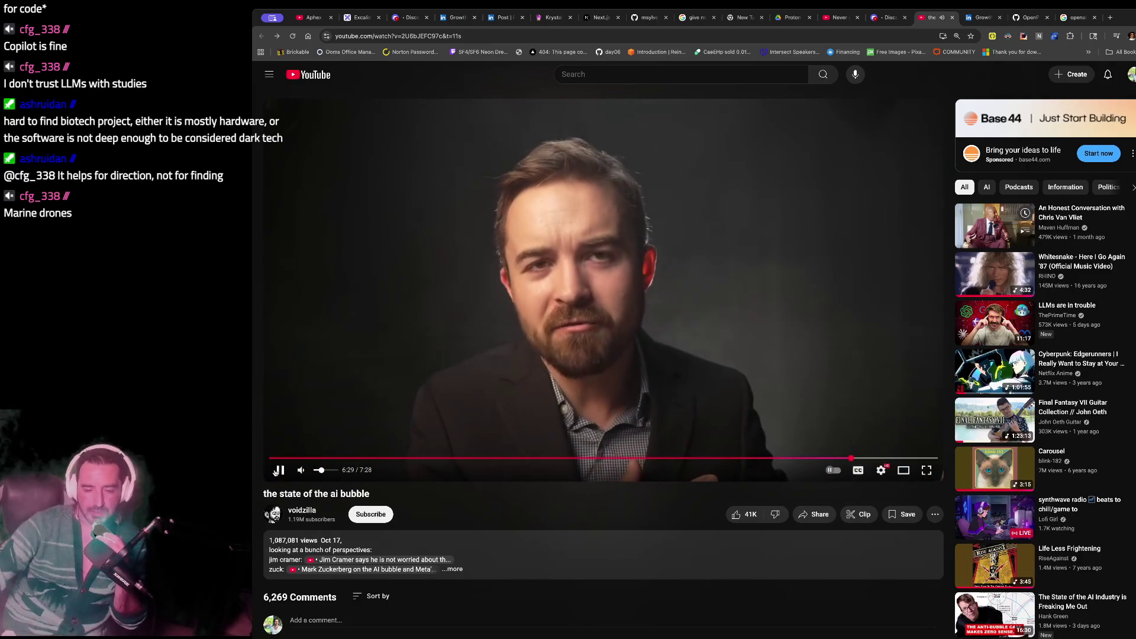
left_click(280, 470)
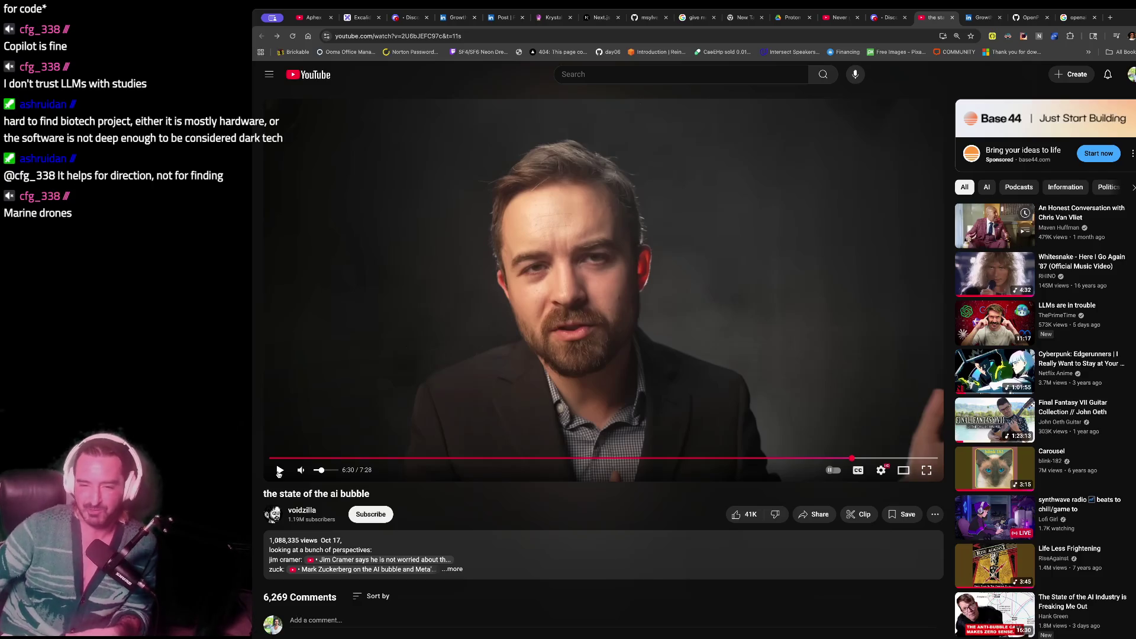
left_click(280, 471)
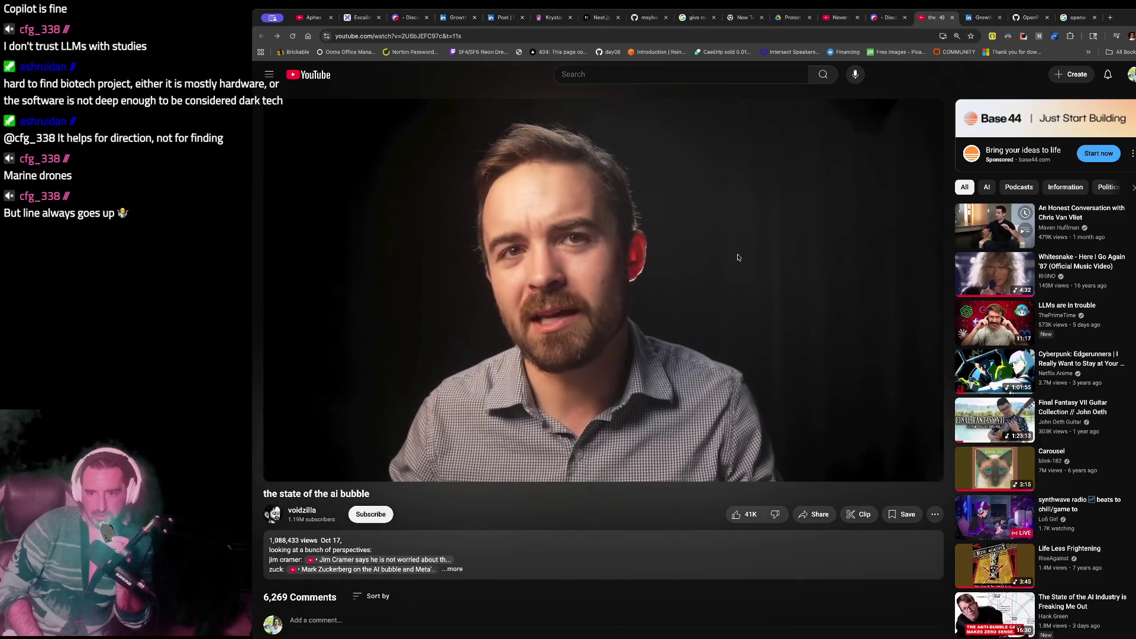
left_click(737, 257)
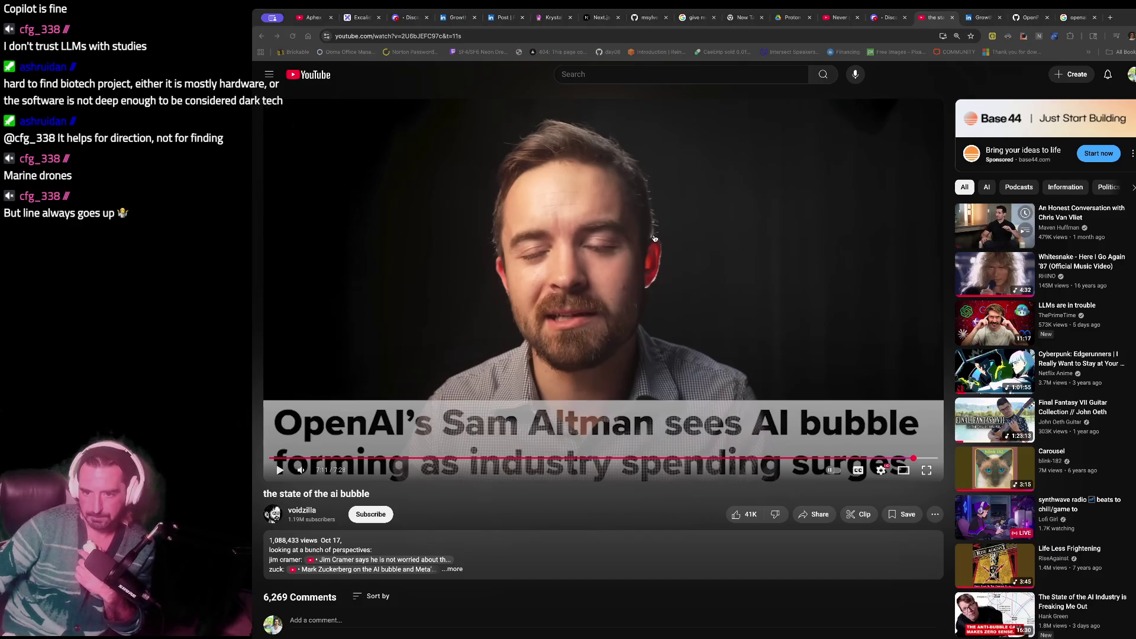
left_click(282, 471)
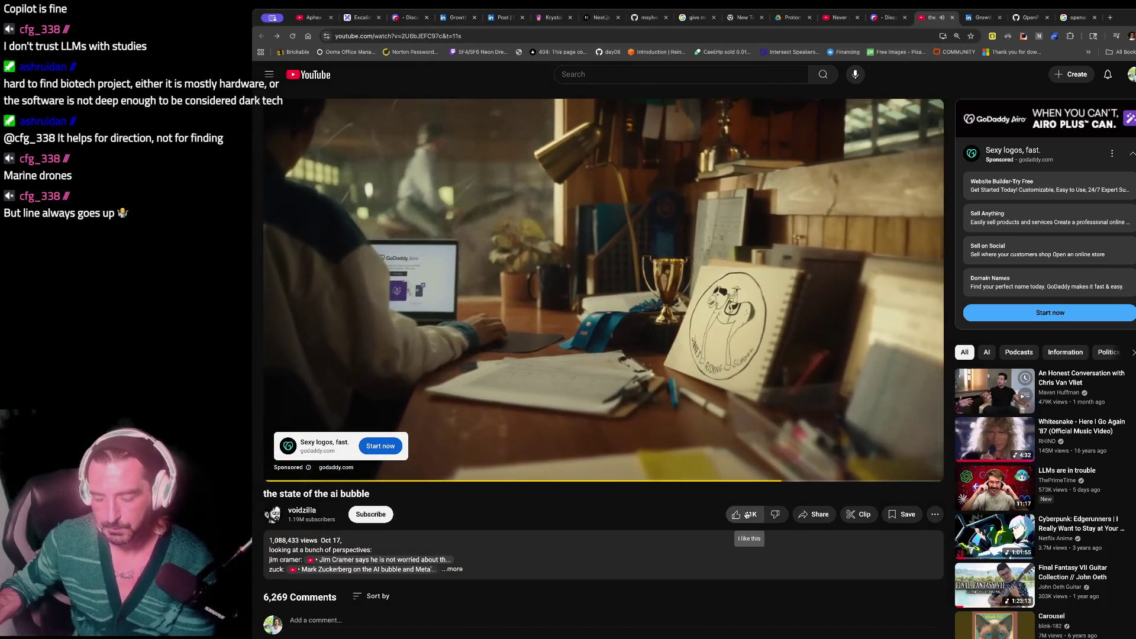
left_click(953, 17)
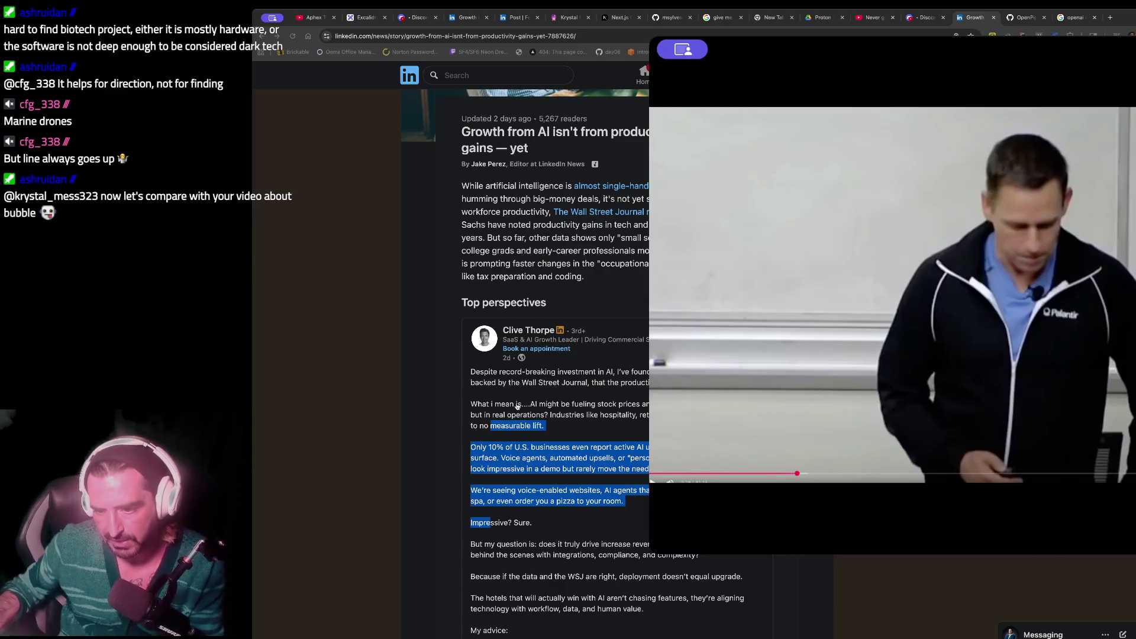
- Play the floating Stanford lecture video for a while, then pause it
mouse_move(749, 479)
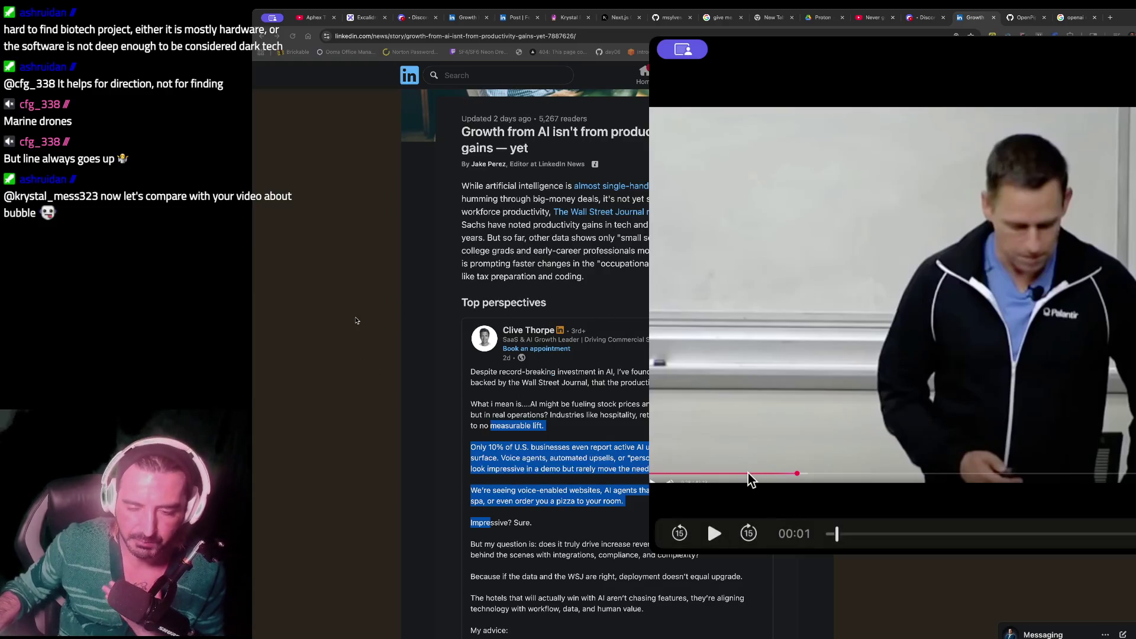
left_click(715, 534)
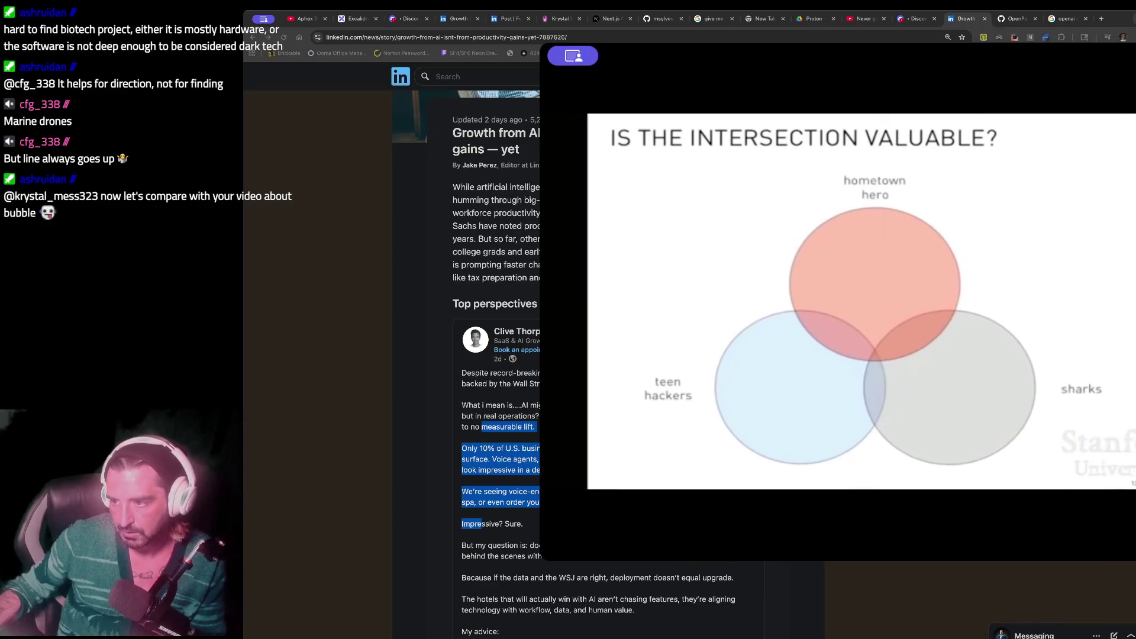
mouse_move(574, 376)
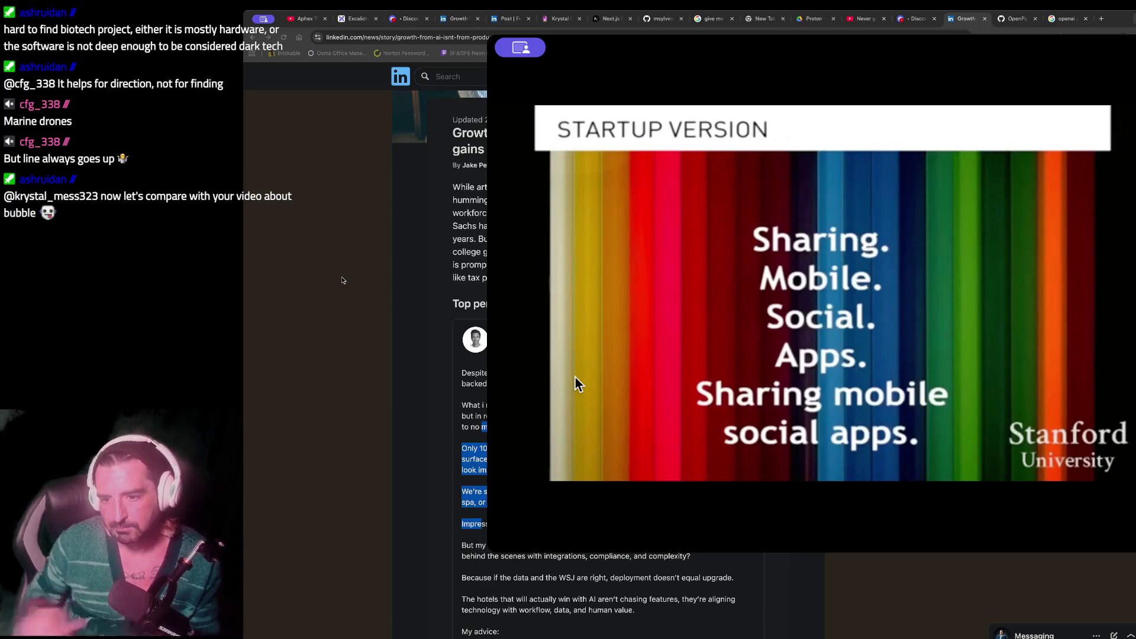
mouse_move(708, 314)
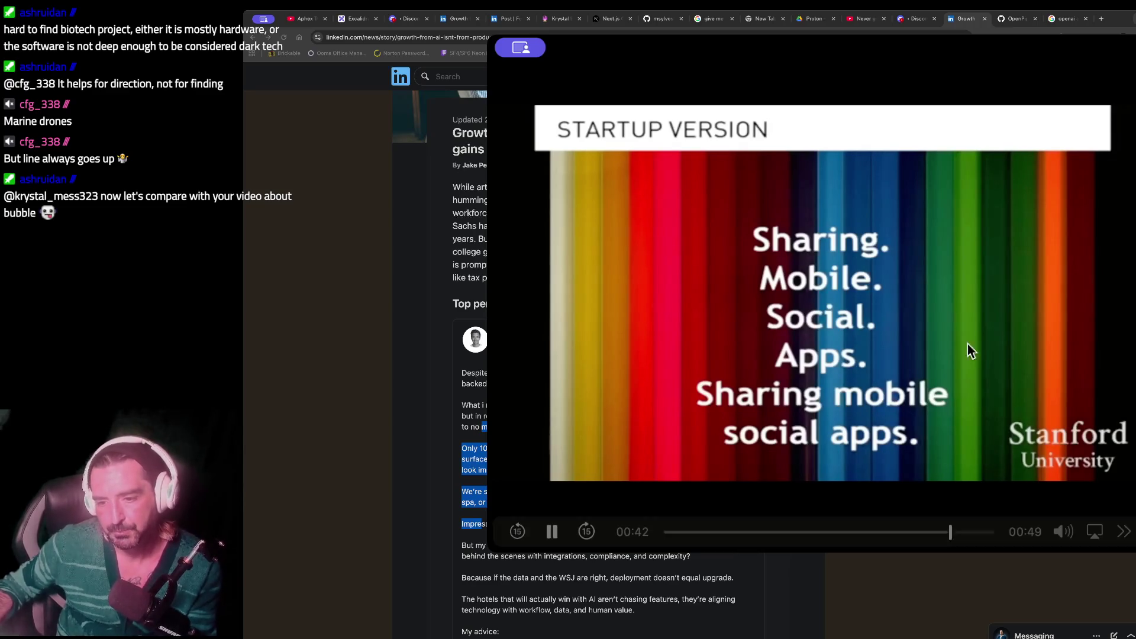
left_click(555, 533)
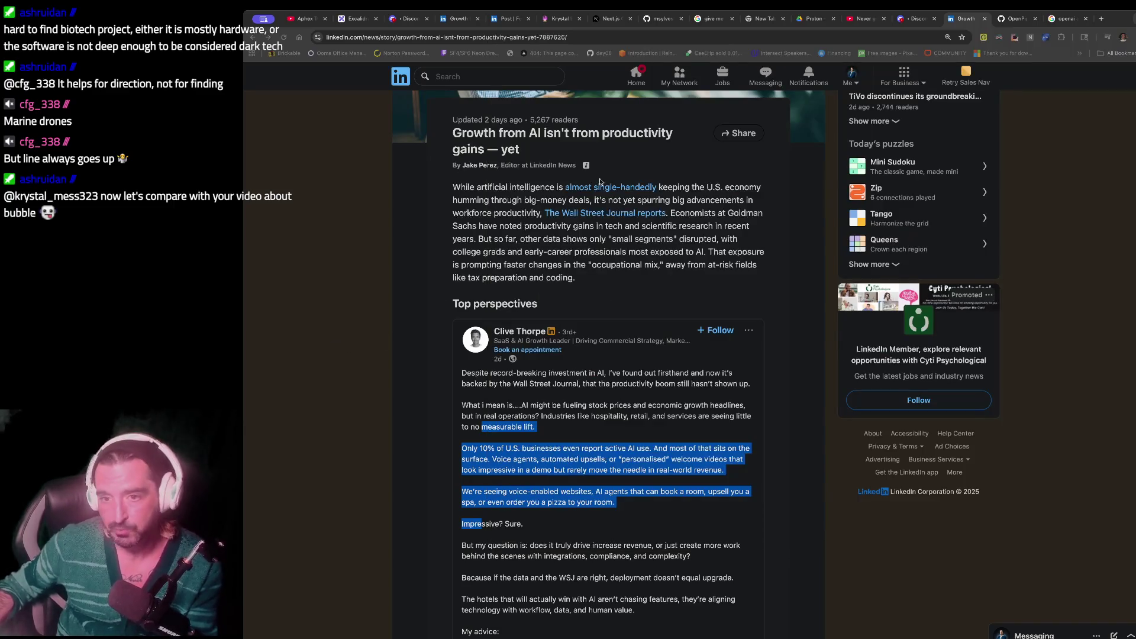
left_click(561, 19)
- On the funding dashboard, collapse General Intuition and select the FleetWorks and Knowde entry details
scroll(622, 233, "up", 10)
scroll(621, 233, "up", 15)
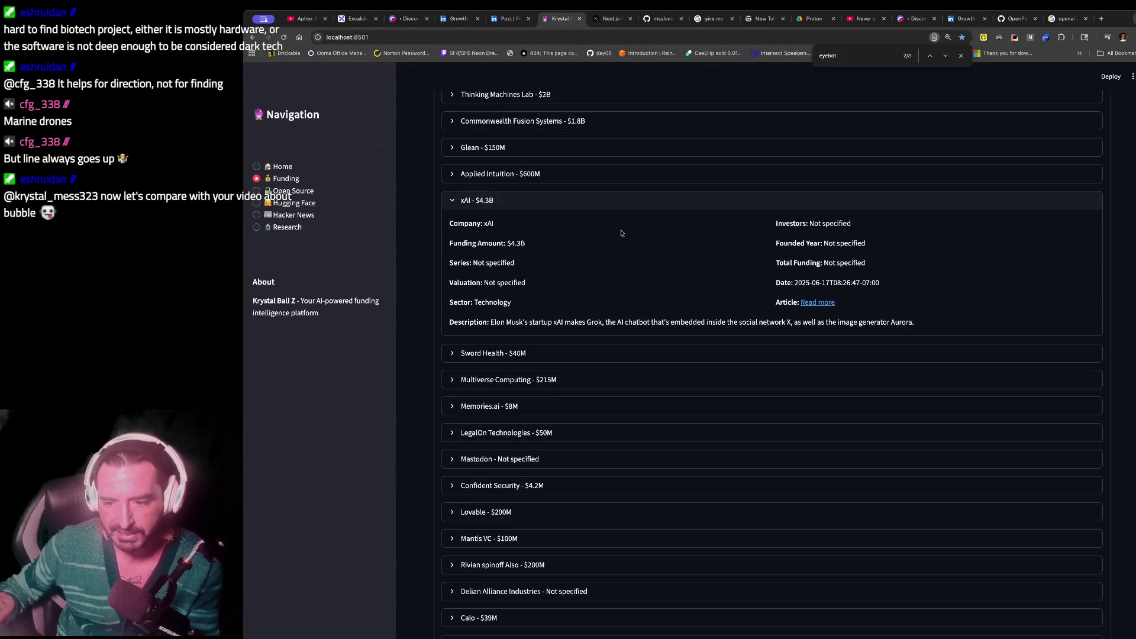
scroll(592, 288, "down", 15)
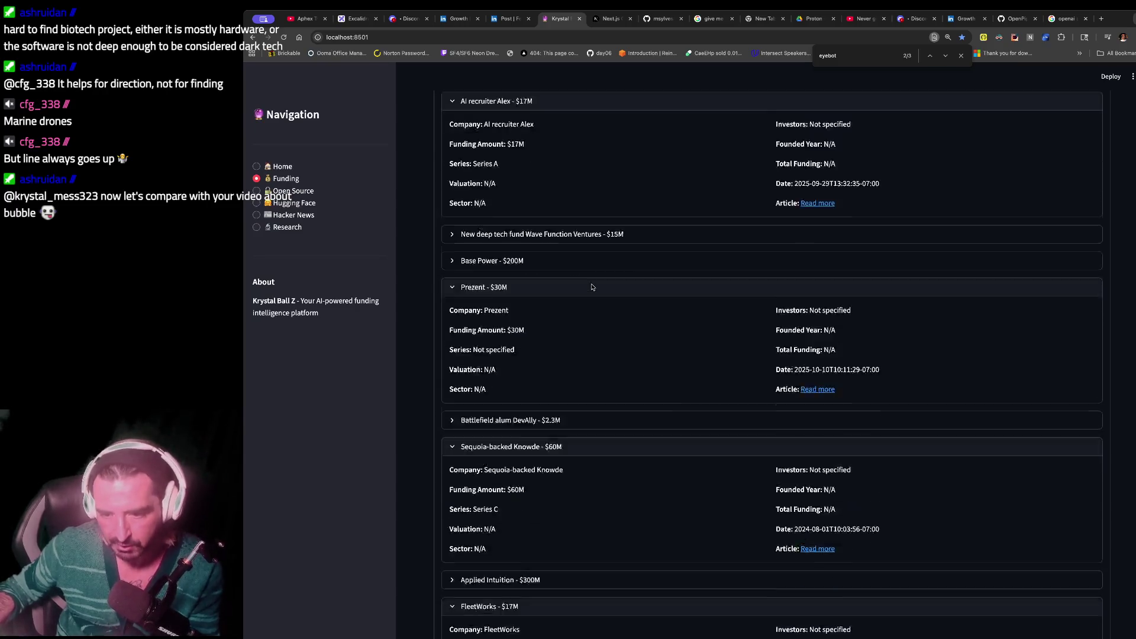
left_click(485, 447)
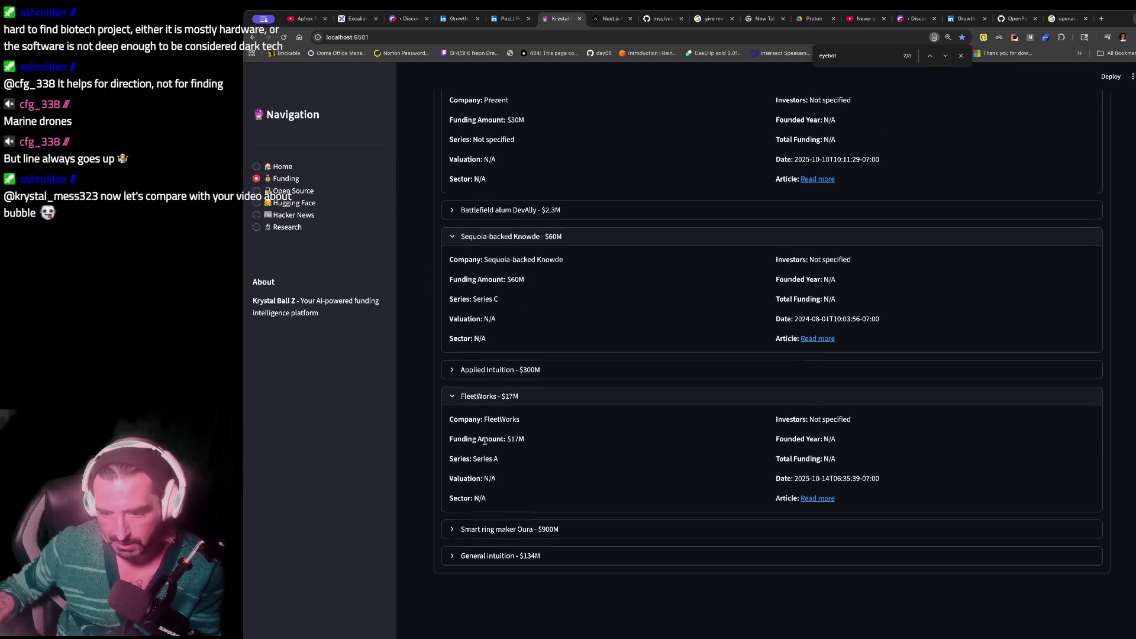
left_click_drag(396, 461, 434, 464)
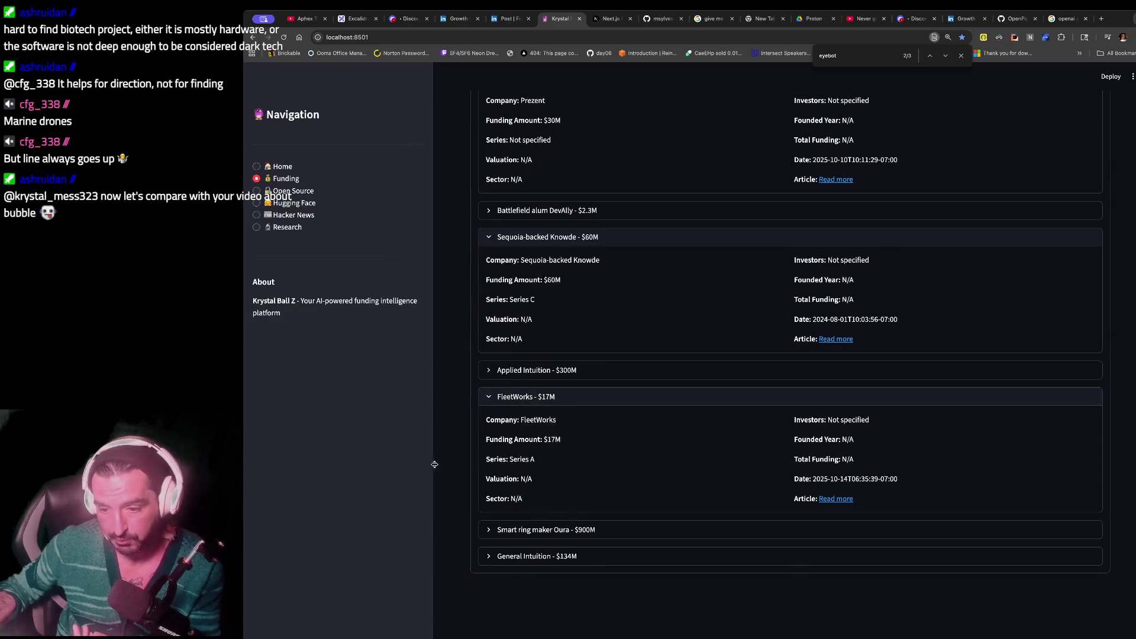
left_click_drag(487, 398, 490, 492)
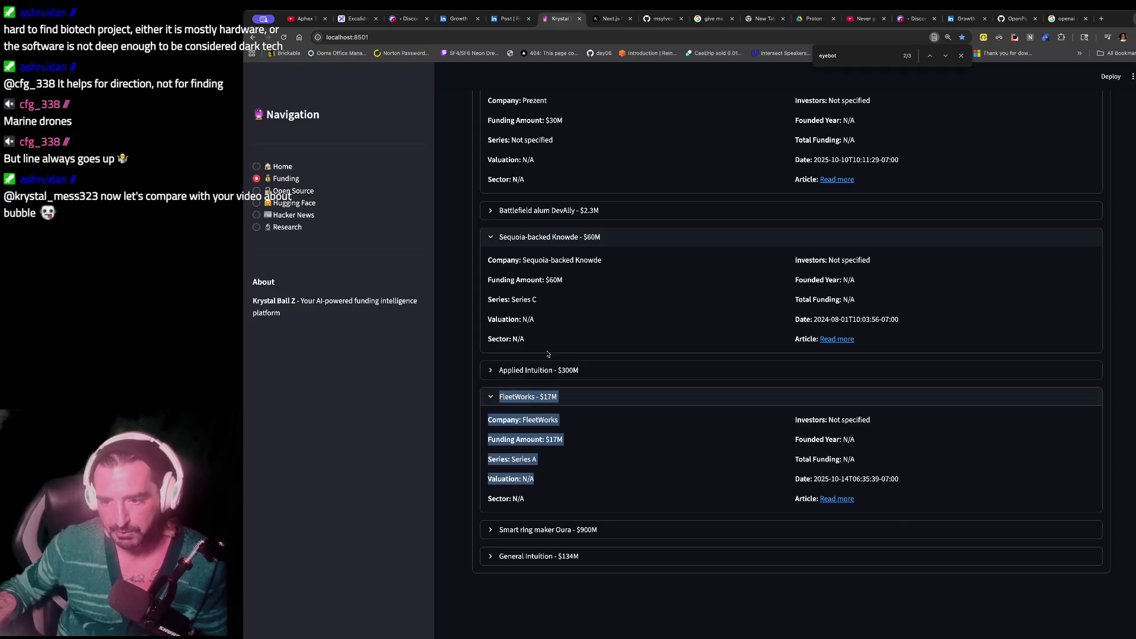
left_click_drag(503, 238, 506, 316)
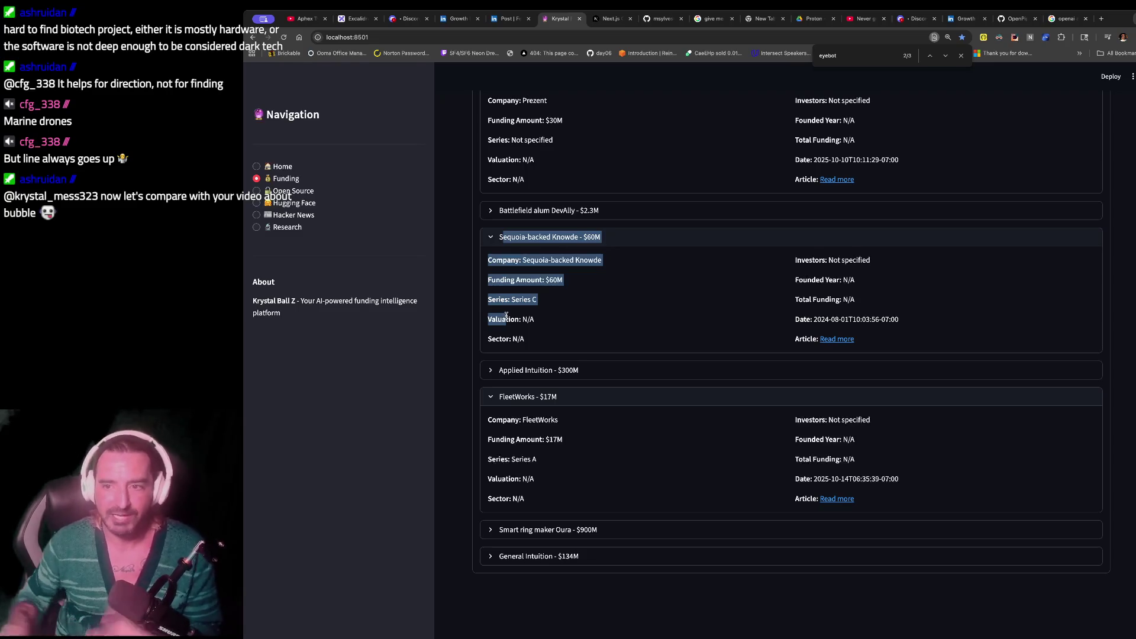
scroll(506, 317, "up", 6)
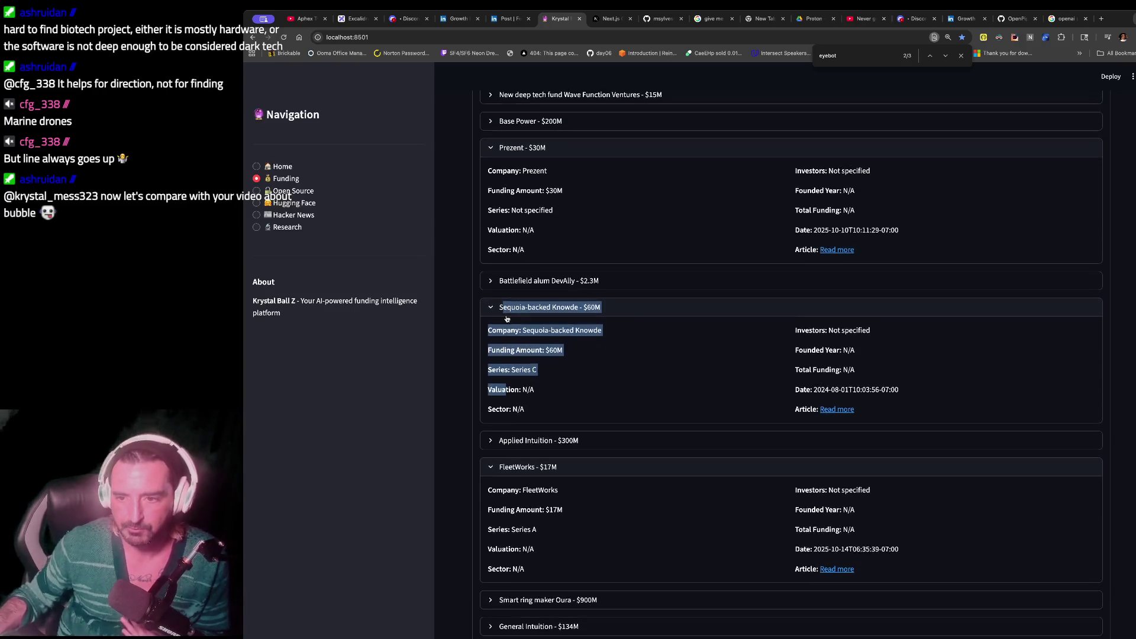
scroll(506, 318, "up", 1)
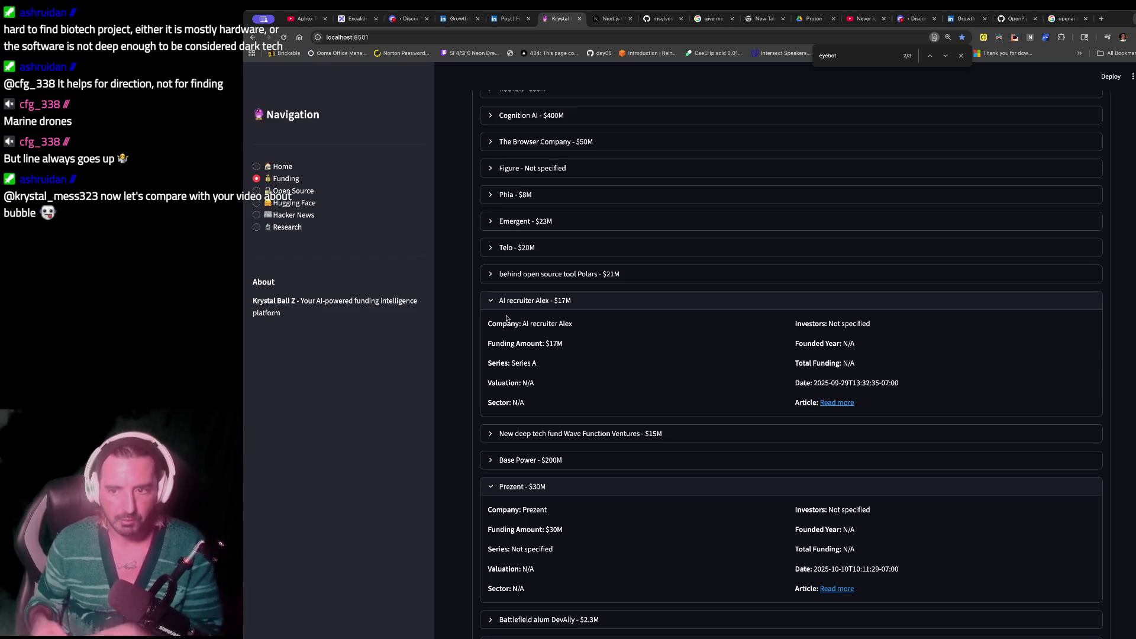
scroll(506, 319, "down", 7)
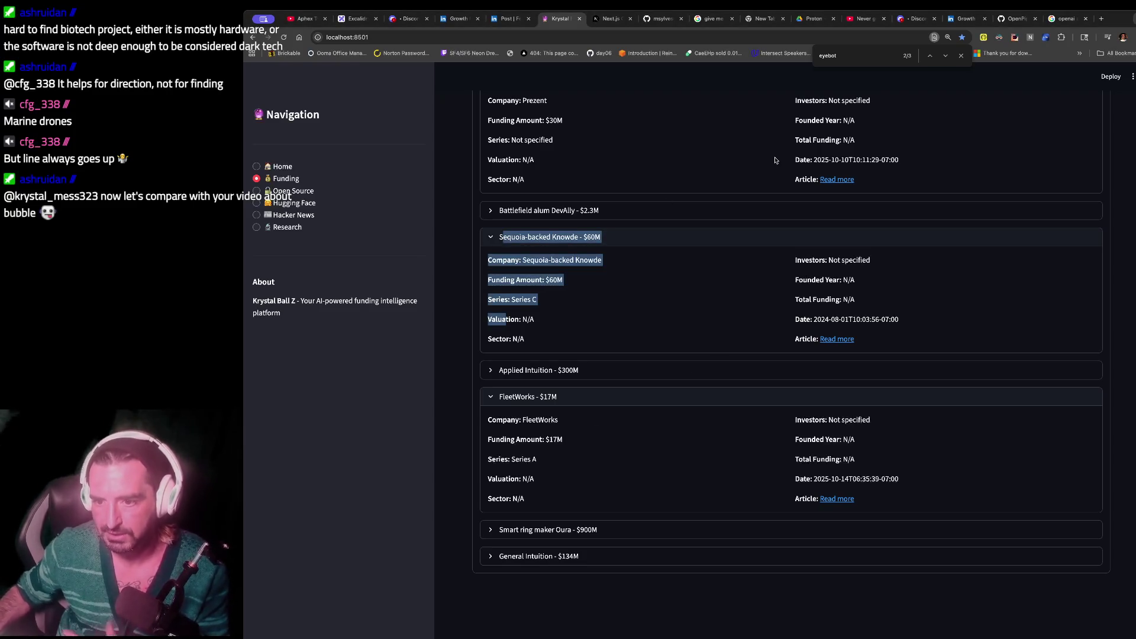
scroll(776, 161, "up", 1)
left_click(755, 147)
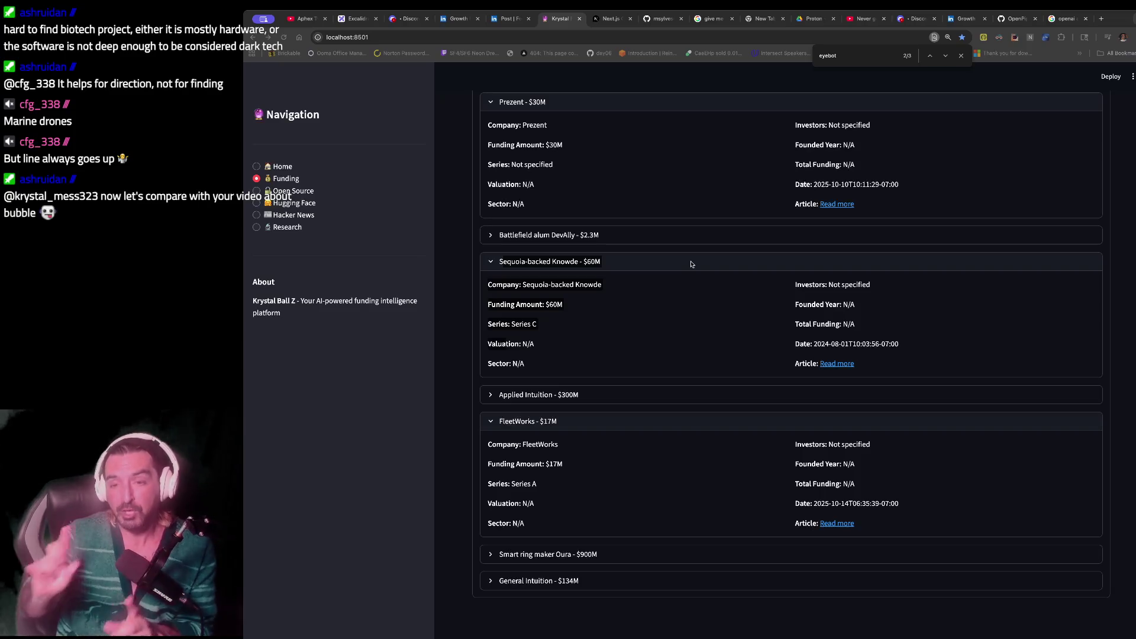
- In Discord, open the friend's direct-message conversation from the Direct Messages view
left_click(405, 22)
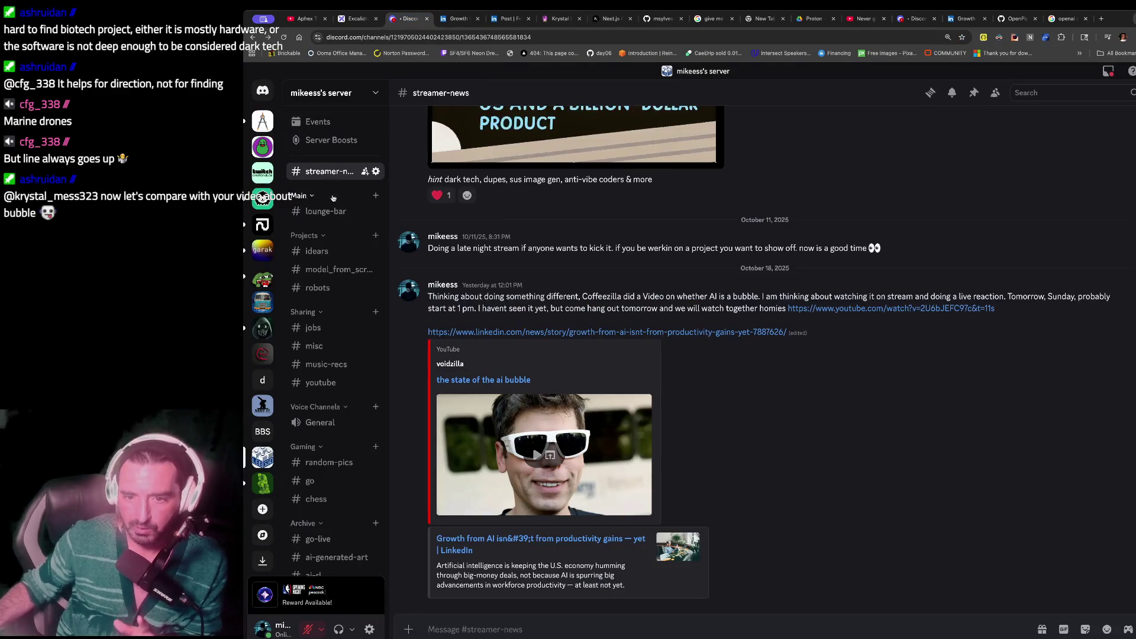
left_click(263, 90)
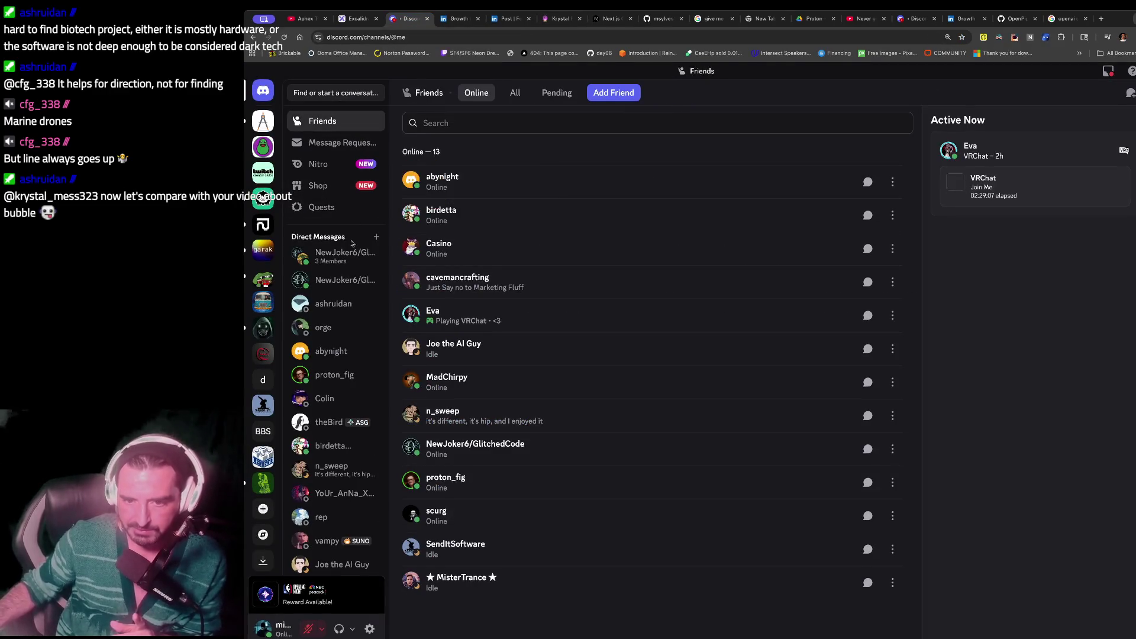
left_click(323, 327)
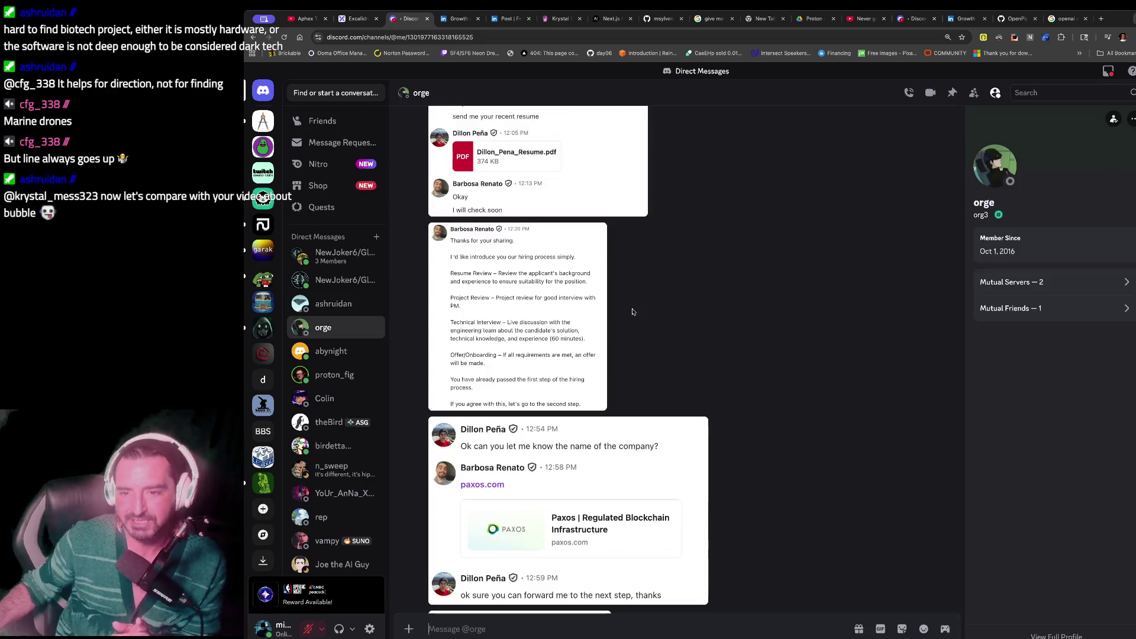
- Scroll back through the job DM and enlarge the hiring-process message screenshot
scroll(633, 312, "up", 5)
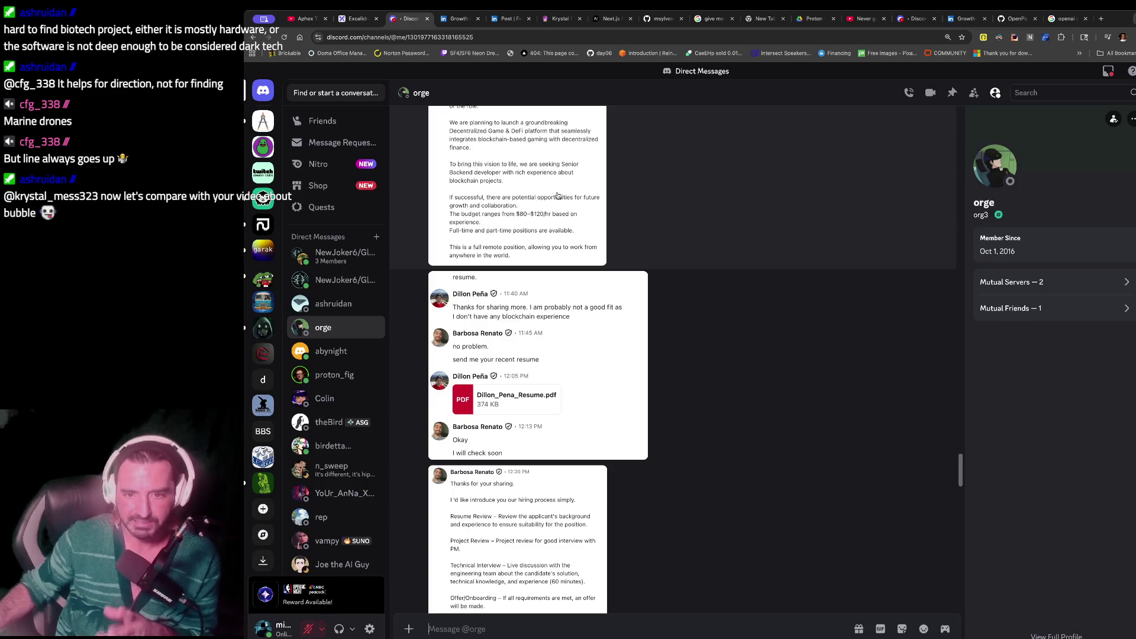
scroll(544, 184, "up", 1)
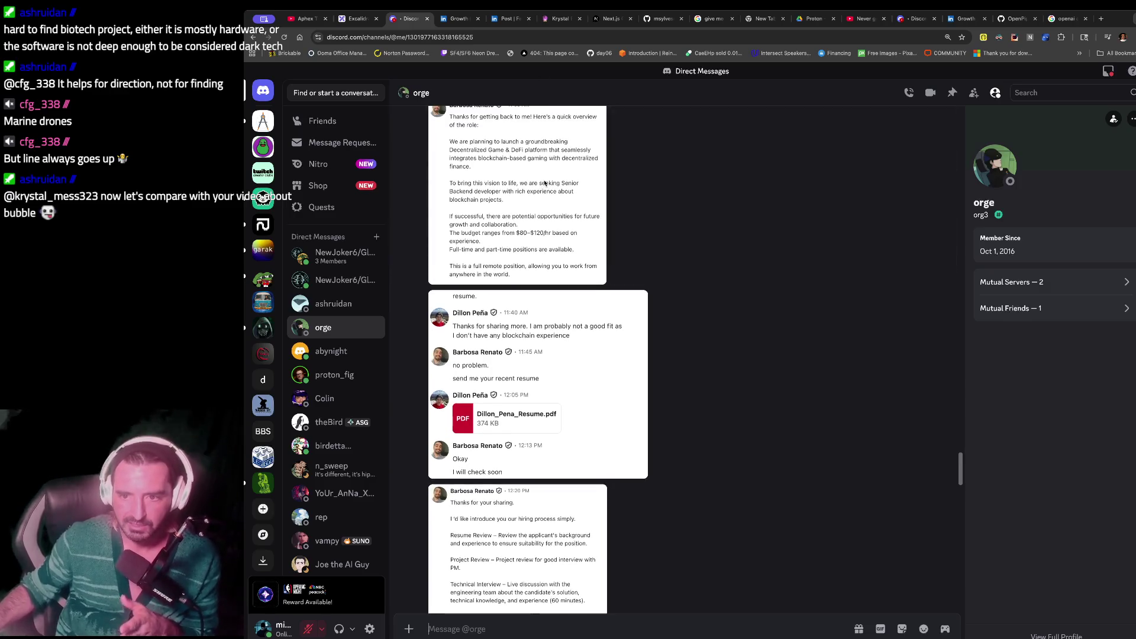
scroll(544, 184, "up", 1)
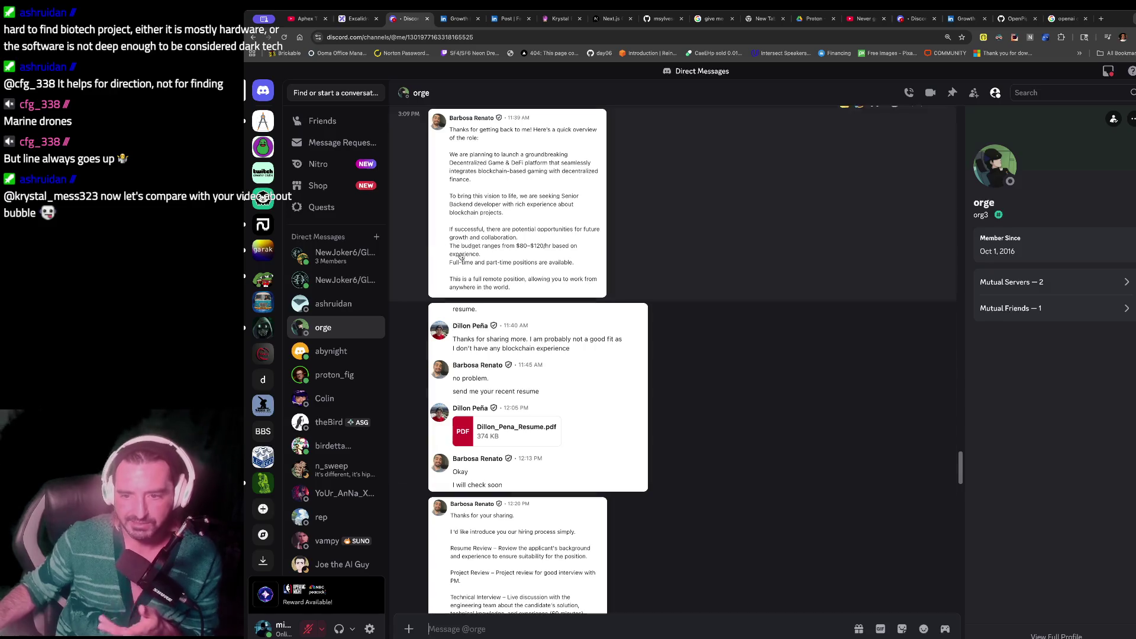
scroll(540, 333, "down", 1)
scroll(540, 332, "down", 1)
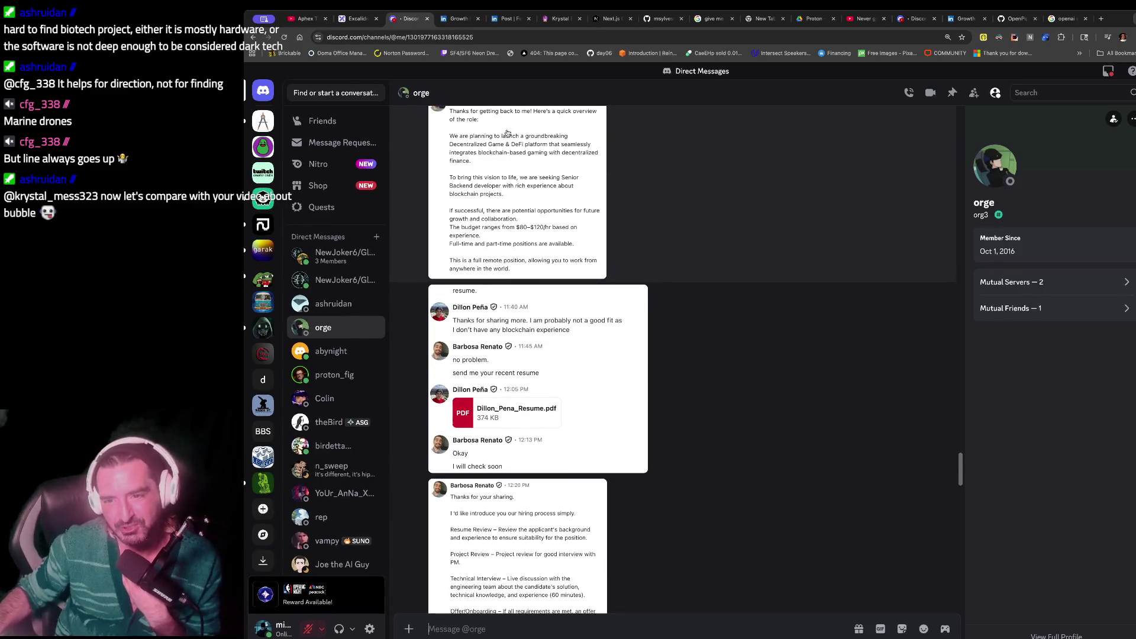
scroll(568, 201, "up", 1)
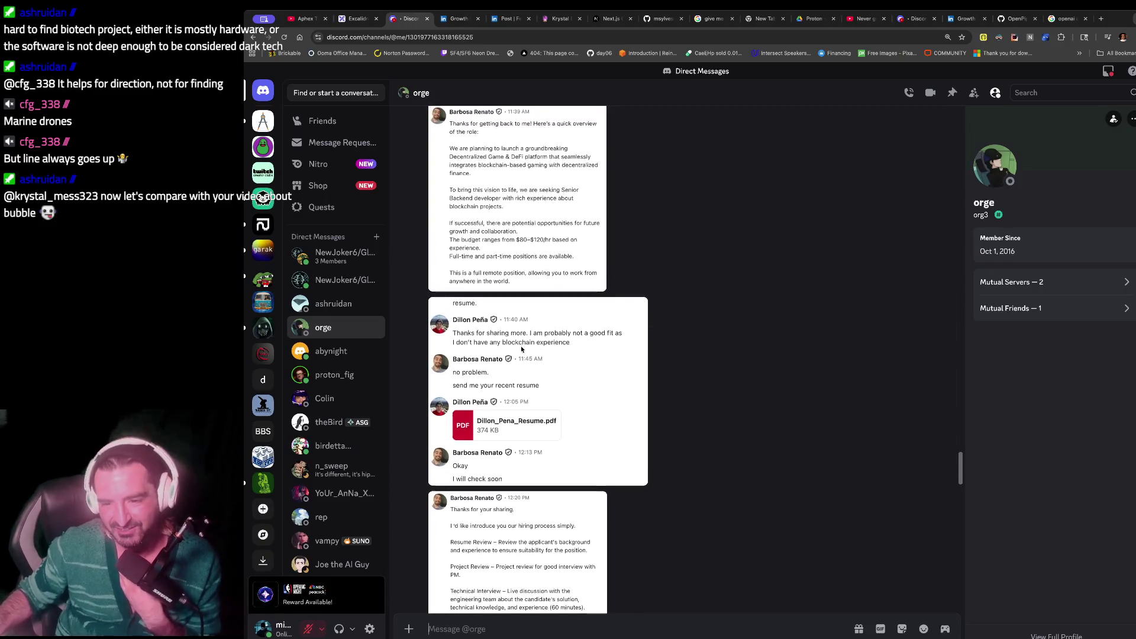
scroll(521, 349, "down", 1)
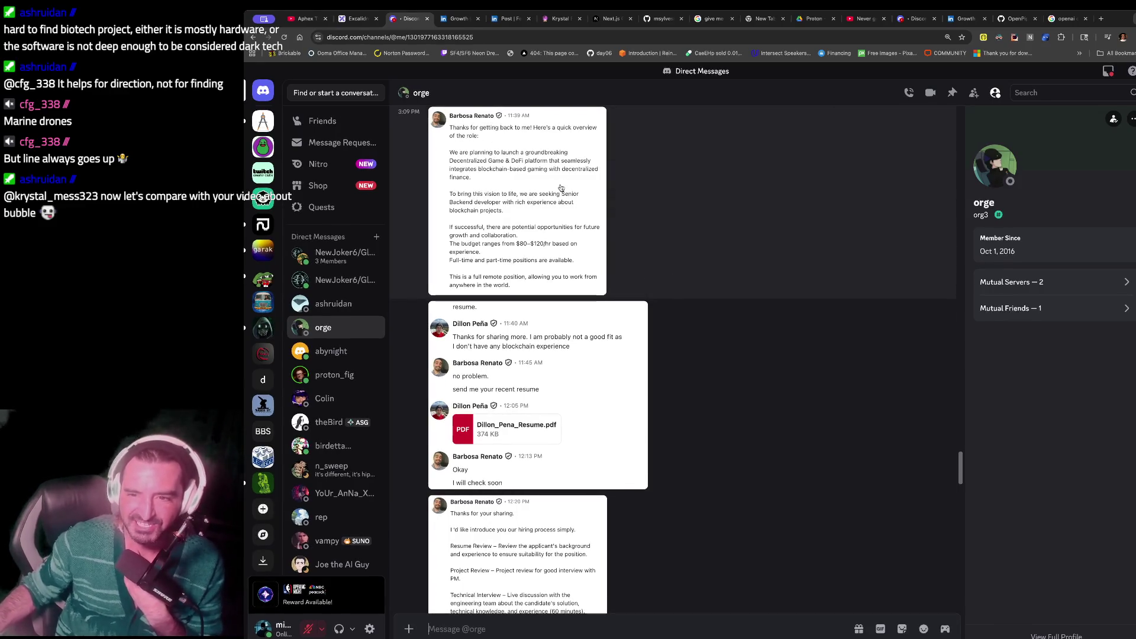
scroll(561, 188, "down", 4)
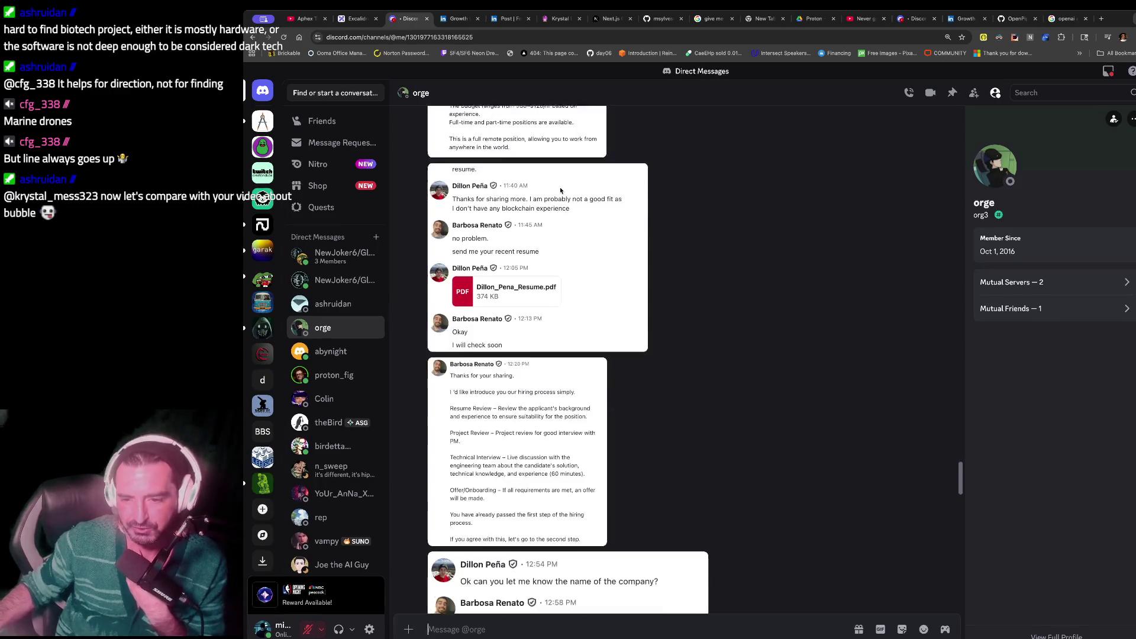
left_click(530, 309)
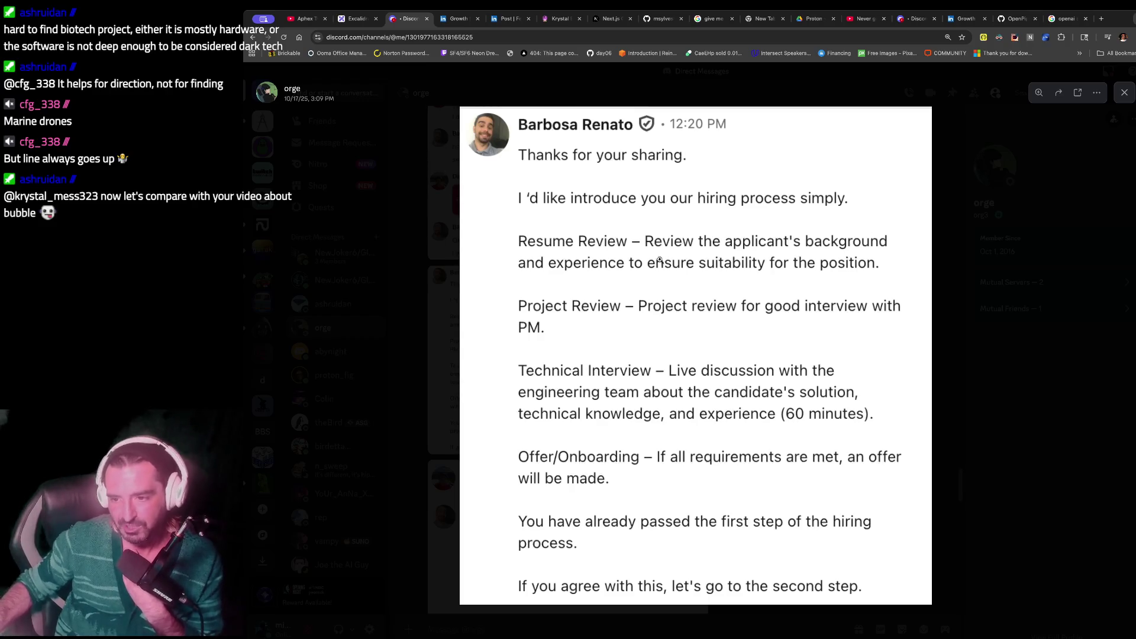
- Glance over the Excalidraw LangGraph workflow and HILRL notes before returning to Krystal Ball Z
left_click(355, 19)
scroll(514, 270, "down", 3)
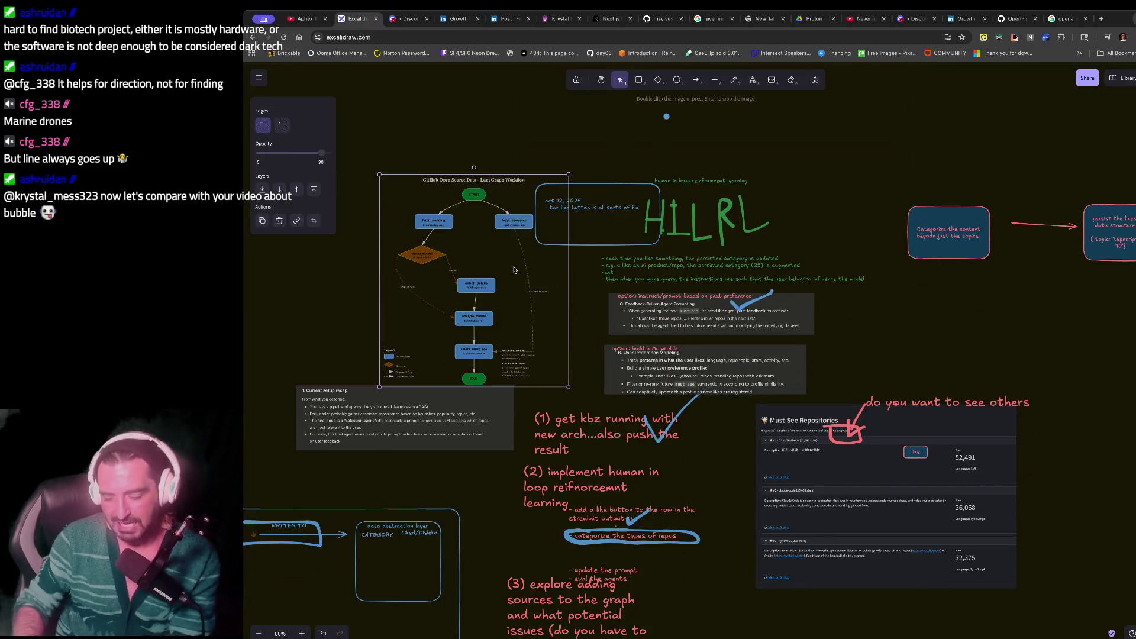
scroll(514, 270, "up", 3, "ctrl")
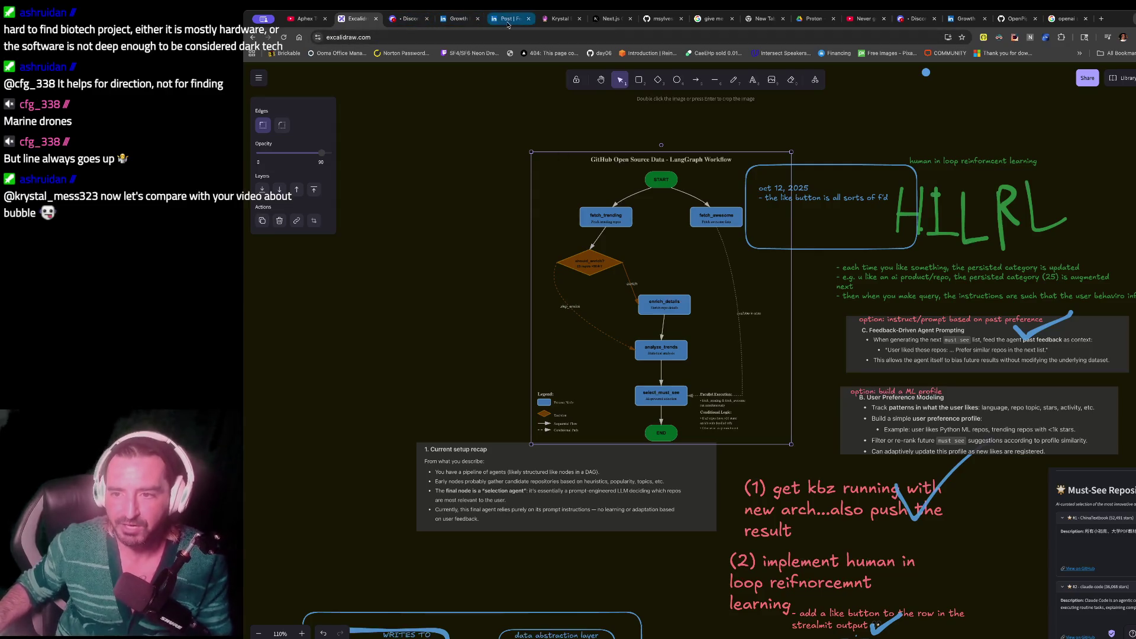
left_click(551, 24)
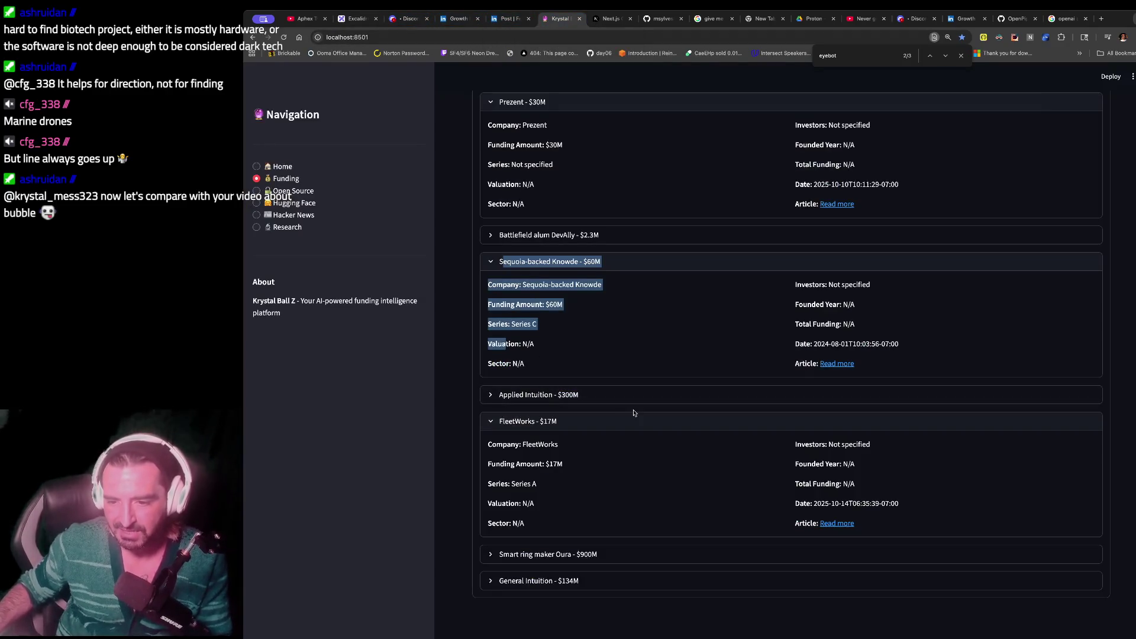
- Select the FleetWorks funding details, then the whole AI recruiter Alex funding entry
mouse_move(485, 441)
left_mouse_down()
mouse_move(555, 447)
mouse_move(561, 512)
left_mouse_up()
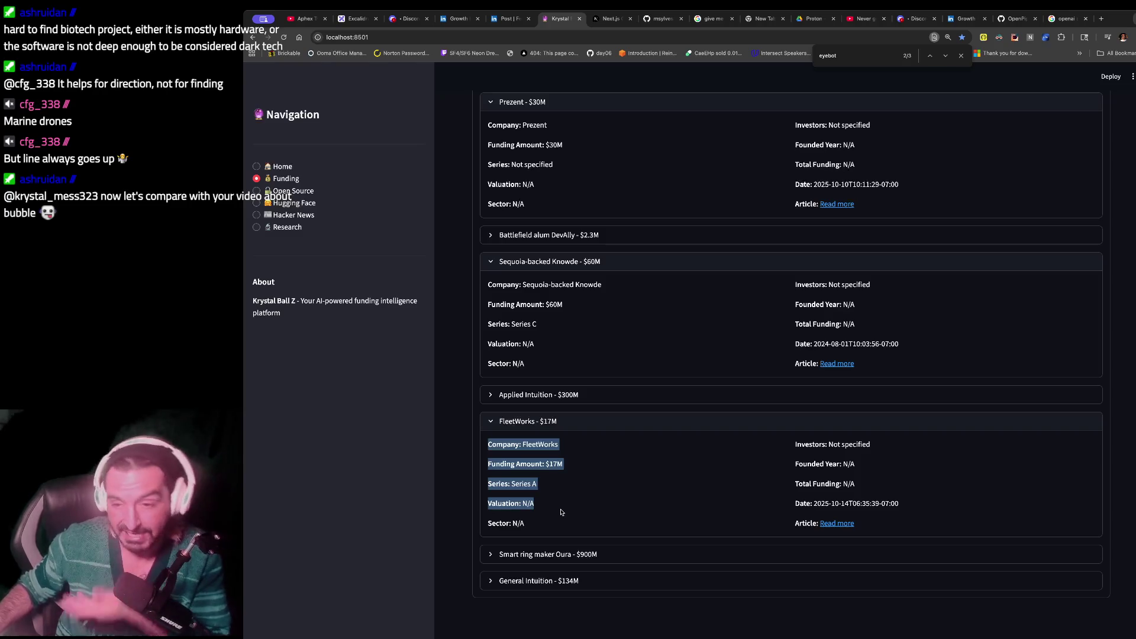
scroll(561, 513, "up", 1)
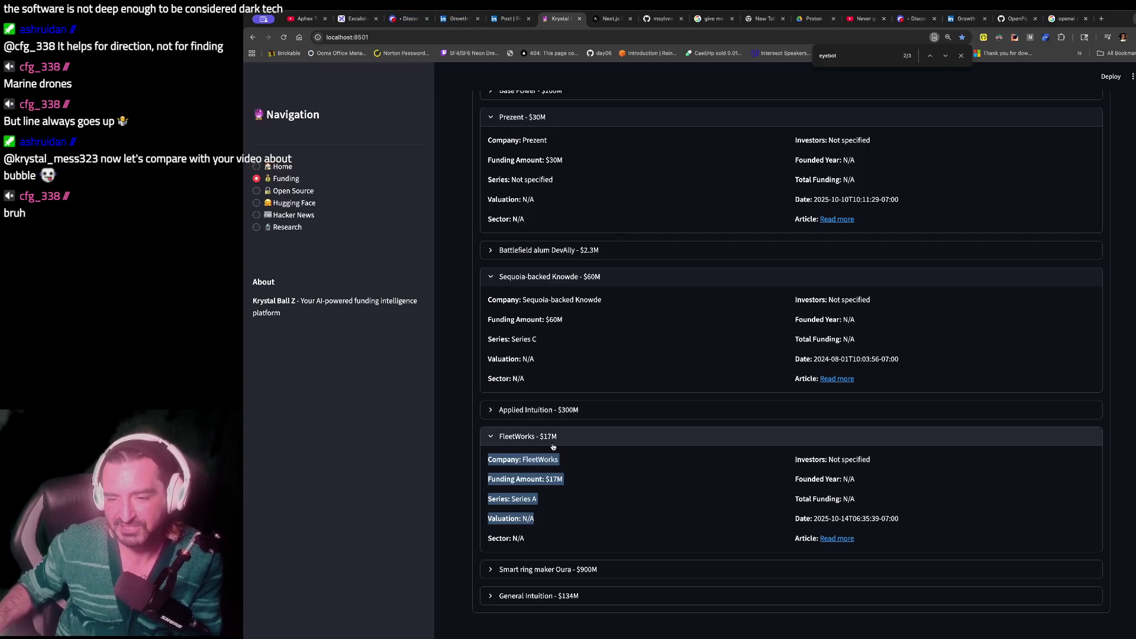
scroll(554, 447, "up", 3)
scroll(554, 447, "down", 2)
scroll(554, 447, "up", 10)
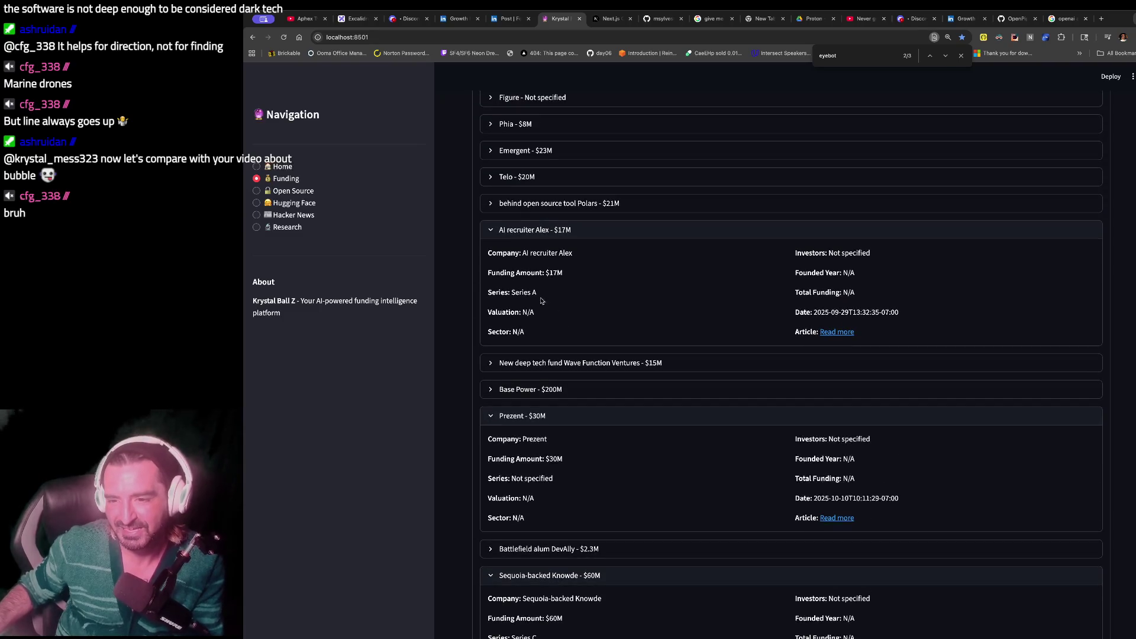
left_click_drag(499, 245, 526, 356)
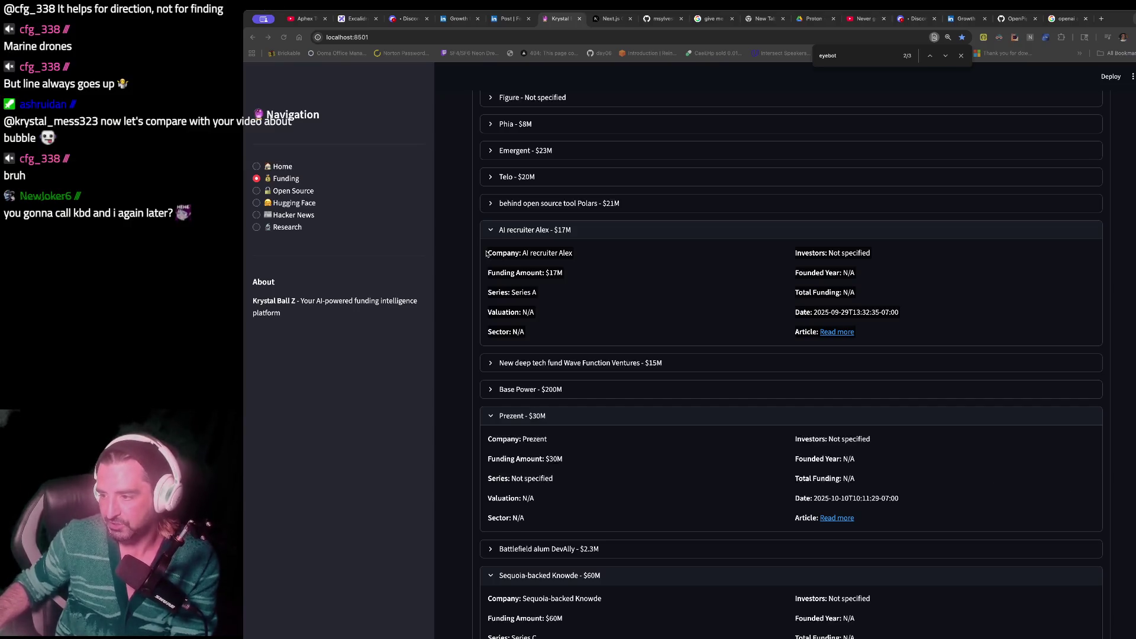
left_click_drag(486, 254, 439, 189)
- Play the Aphex Twin Selected Ambient Works Vol. 3 video, pause briefly, resume, then go to LinkedIn
left_click(304, 19)
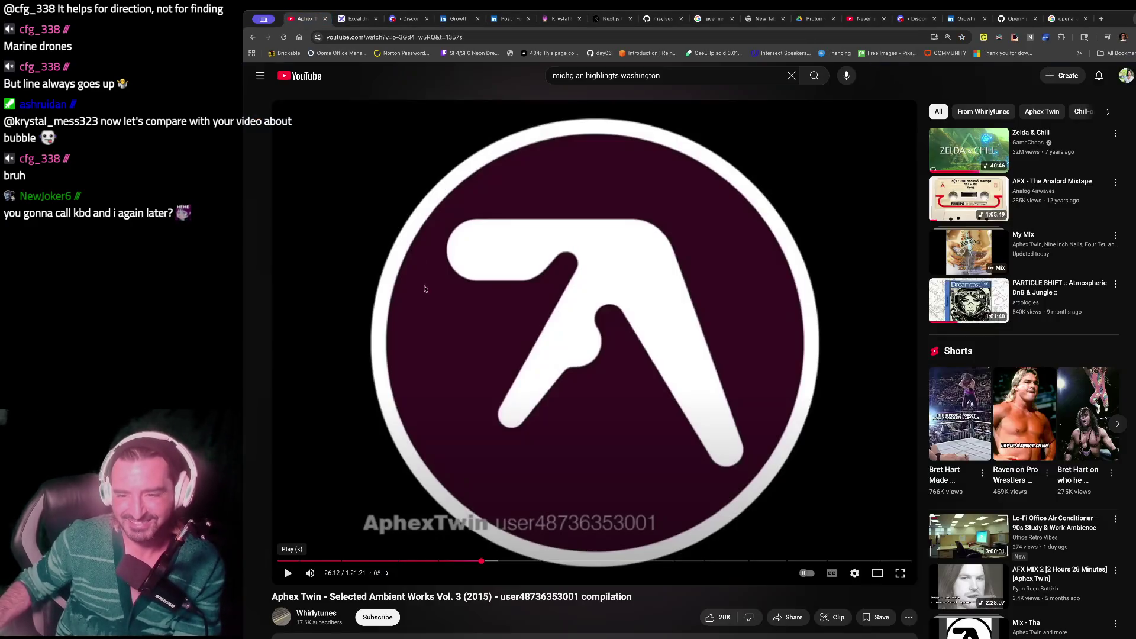
left_click(290, 573)
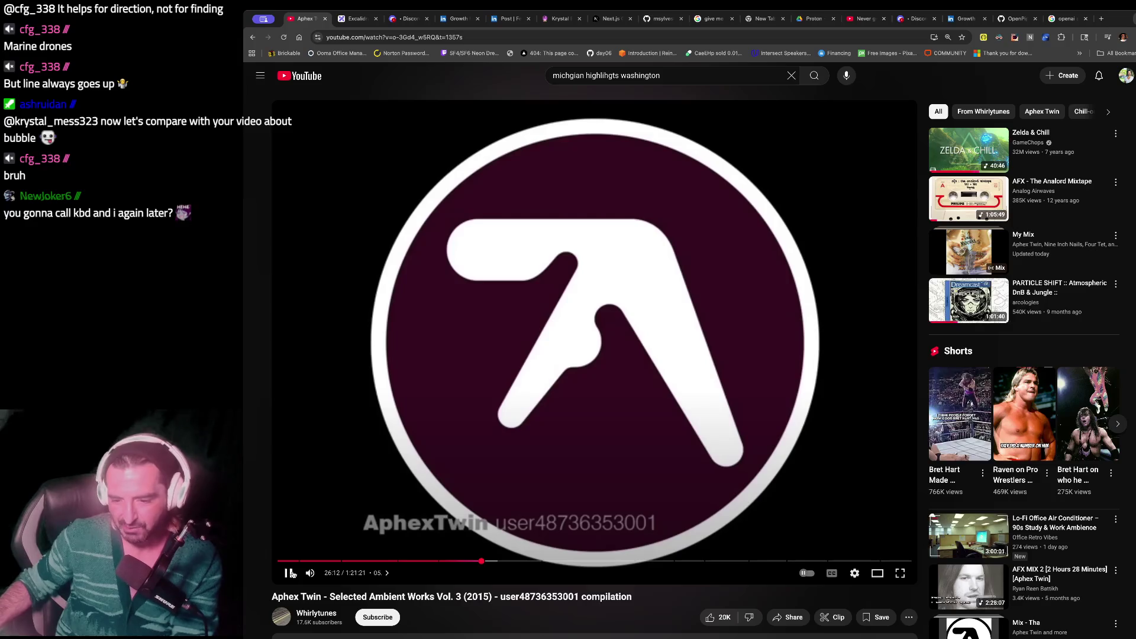
left_click(289, 574)
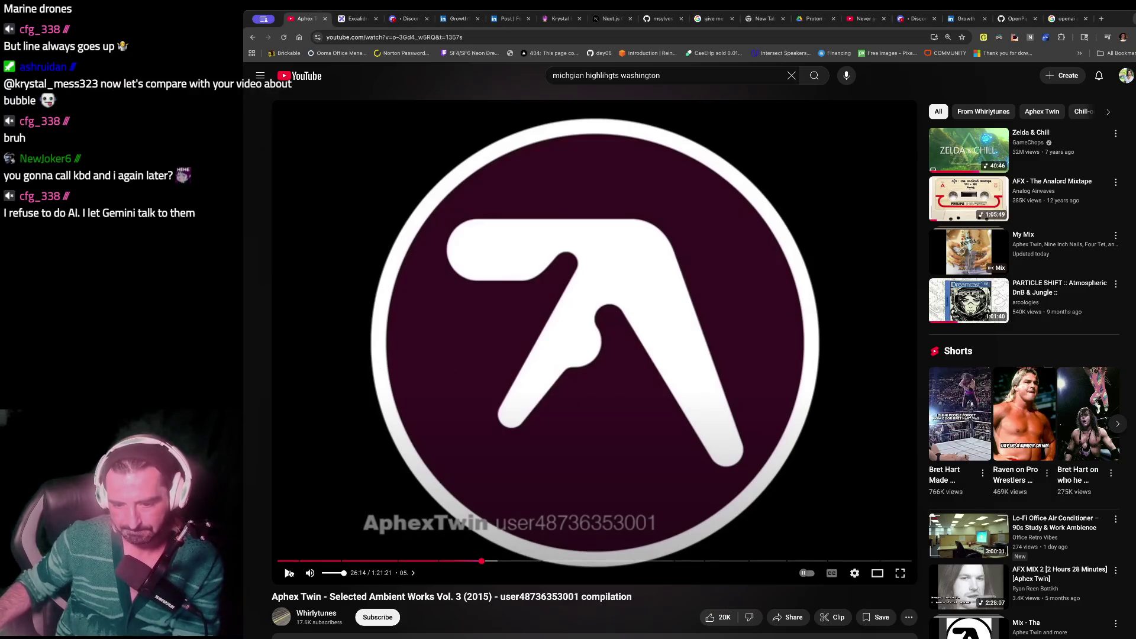
left_click(289, 574)
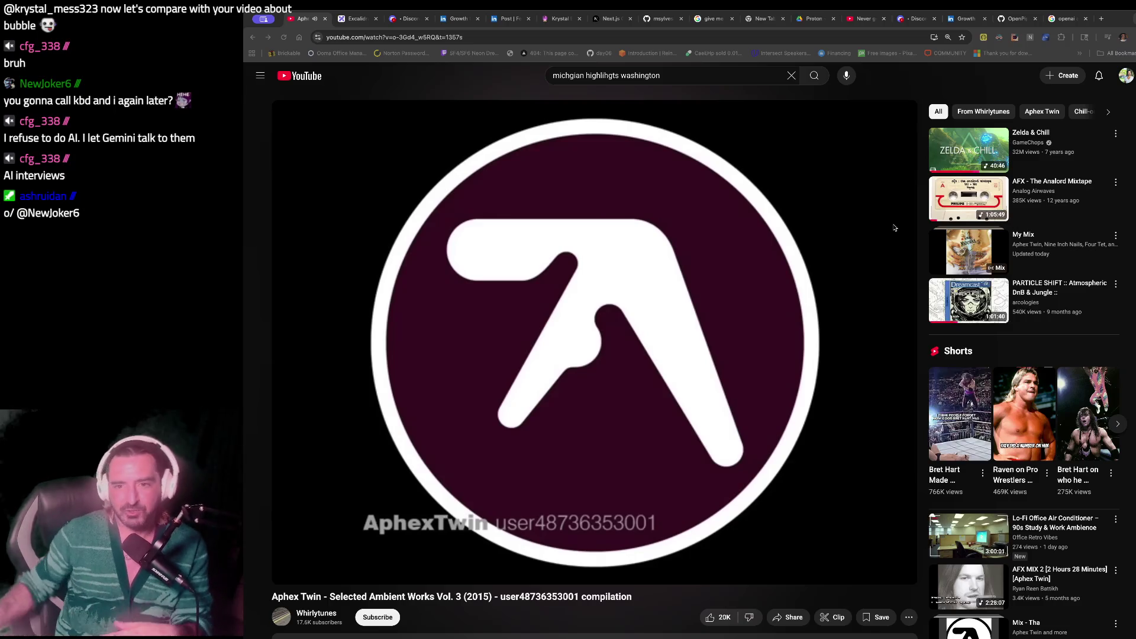
left_click(507, 18)
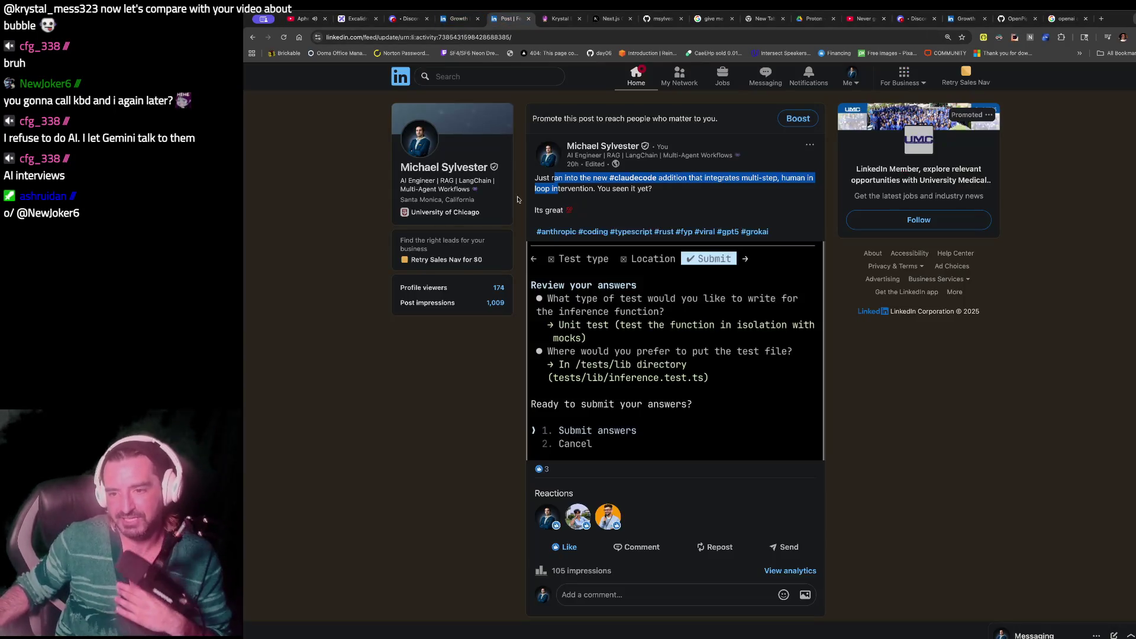
- Zoom into the hiring-process image, close it, and open the Dex-platform GitHub link
left_click(409, 19)
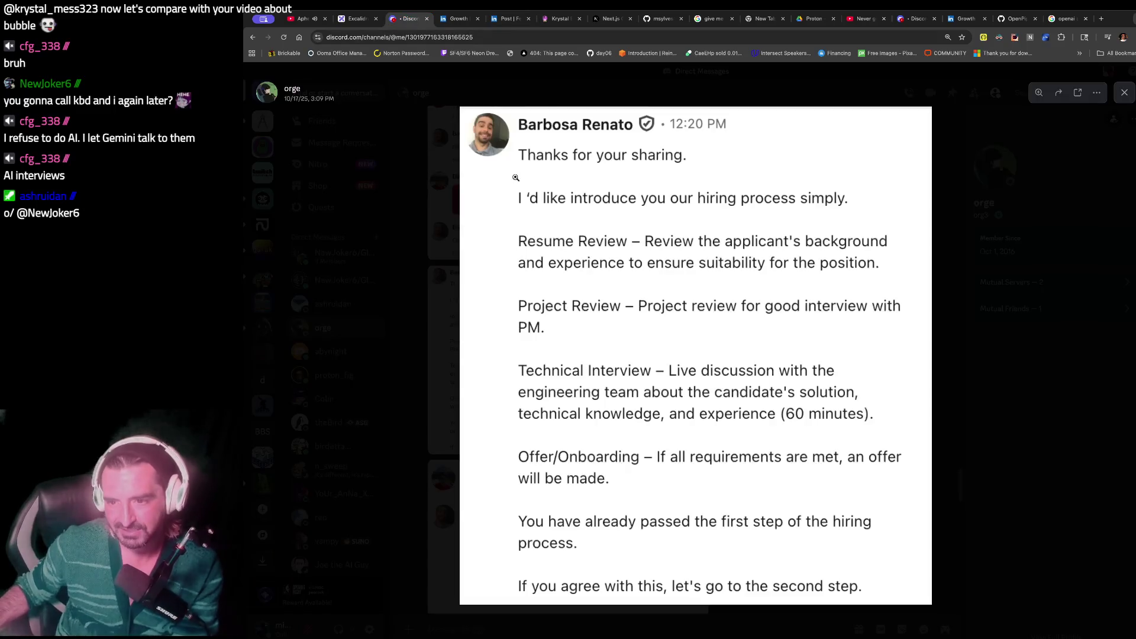
left_click(590, 331)
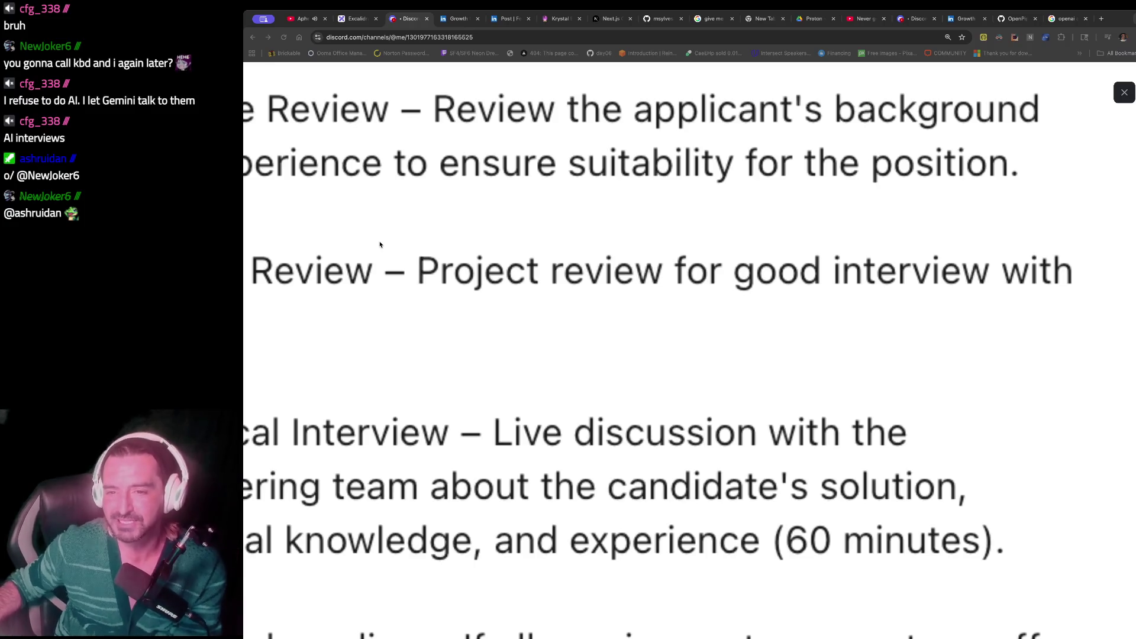
left_click(1124, 93)
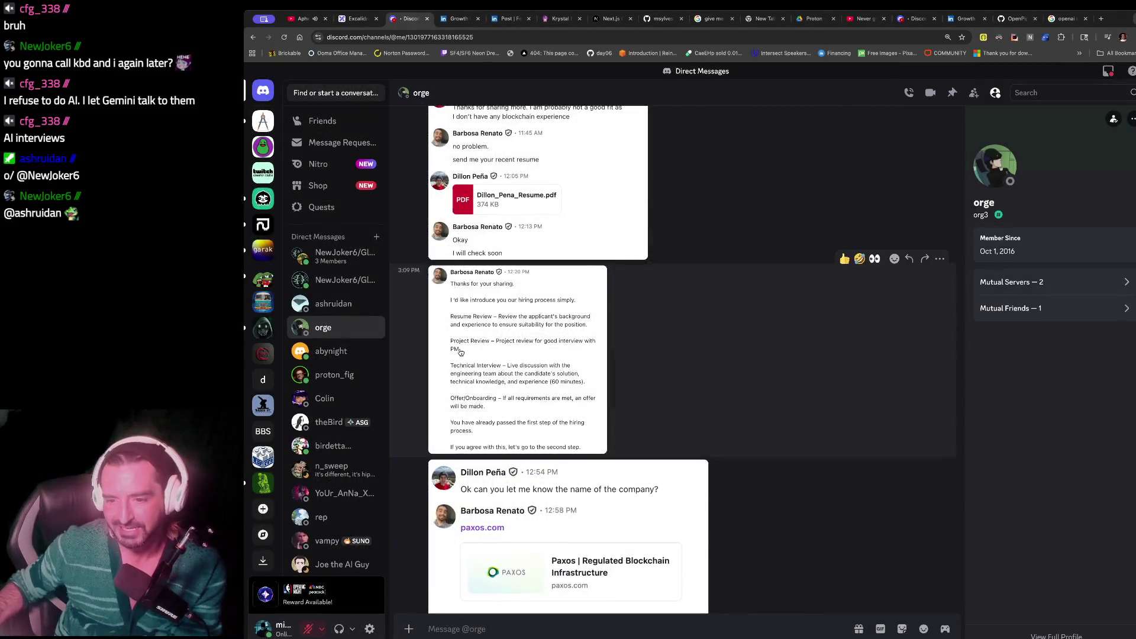
scroll(461, 353, "down", 15)
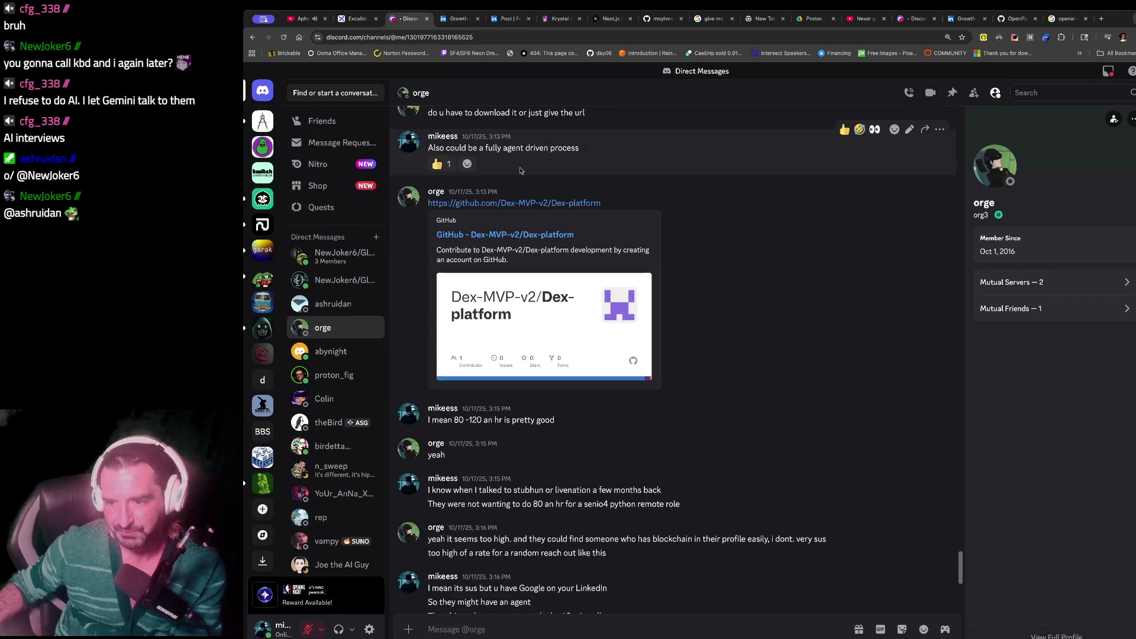
left_click(521, 202)
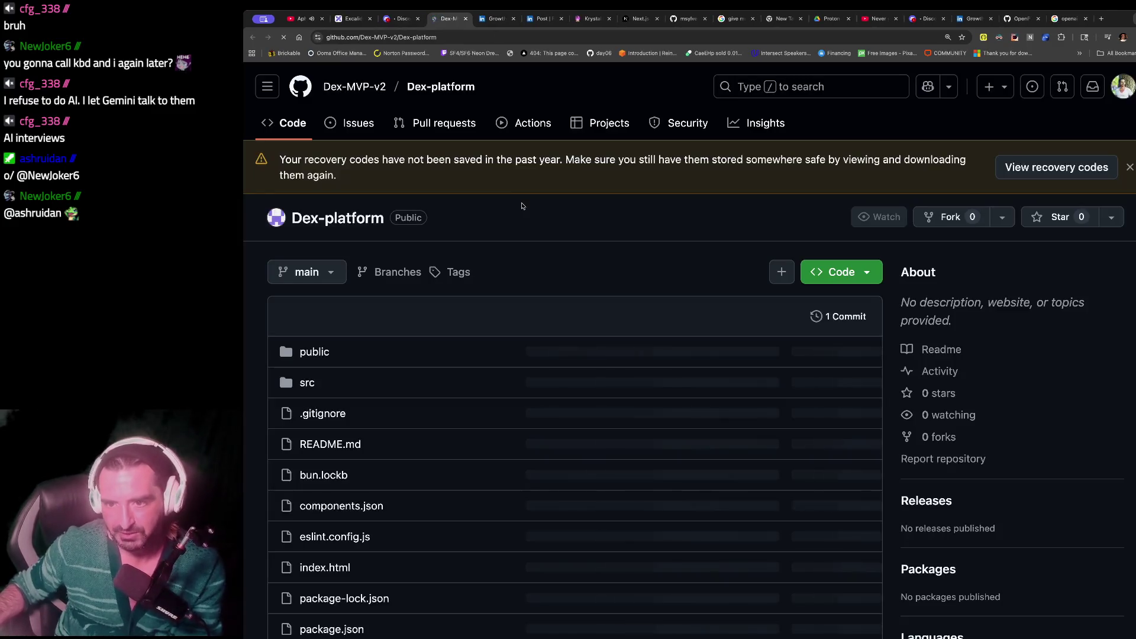
- Look over the Dex-platform README screenshots, then switch back to the Discord tab
scroll(685, 330, "down", 15)
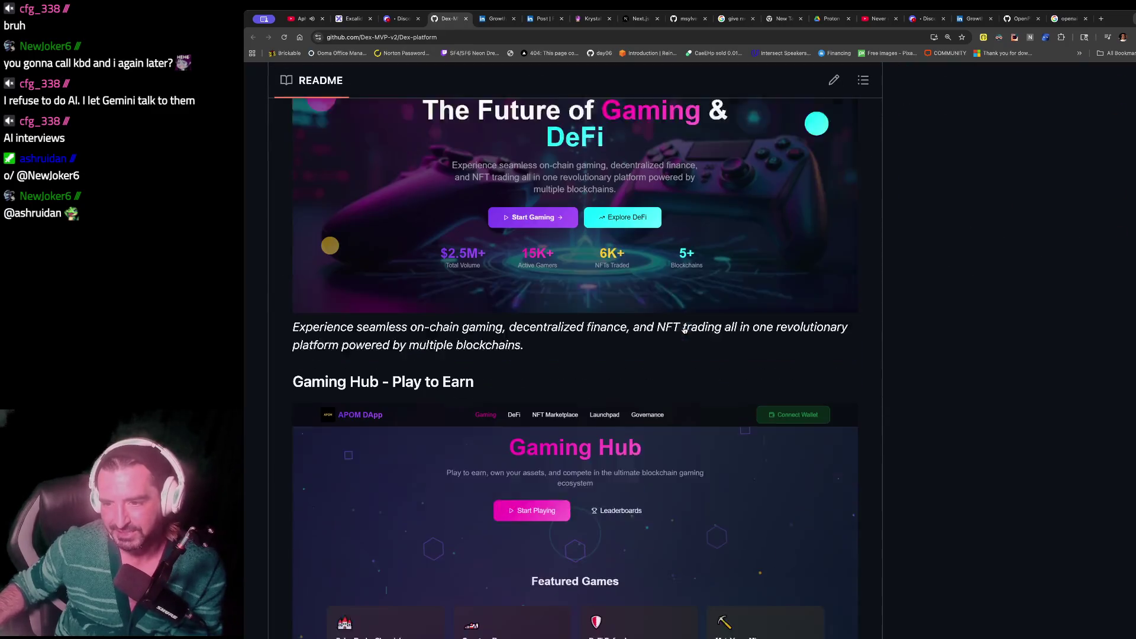
scroll(685, 330, "up", 3)
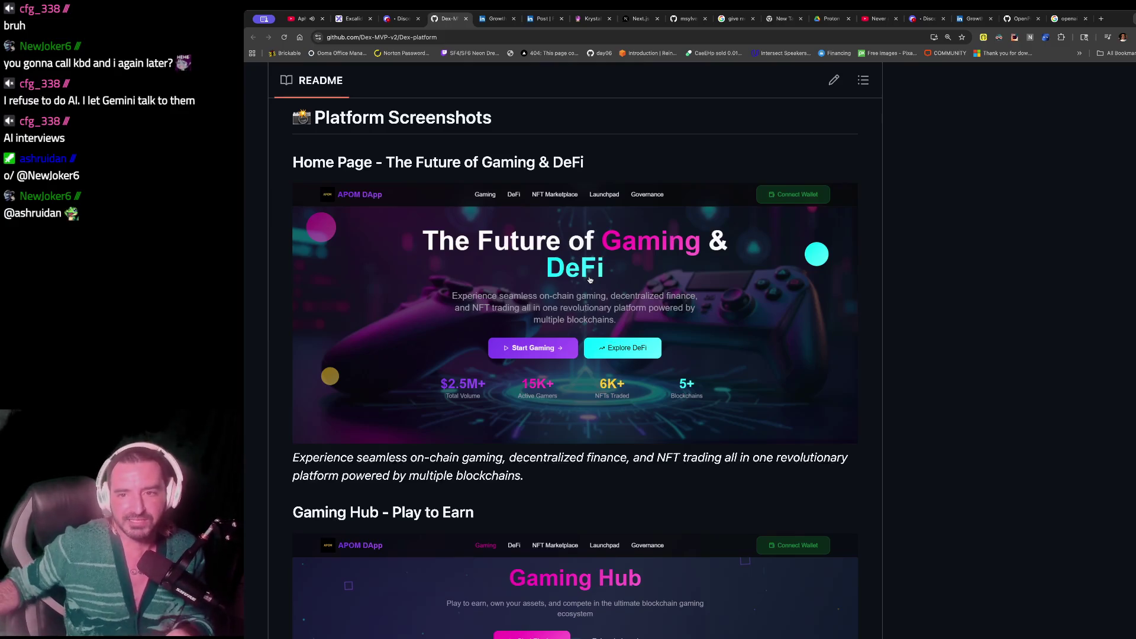
key("ctrl+shift+Tab")
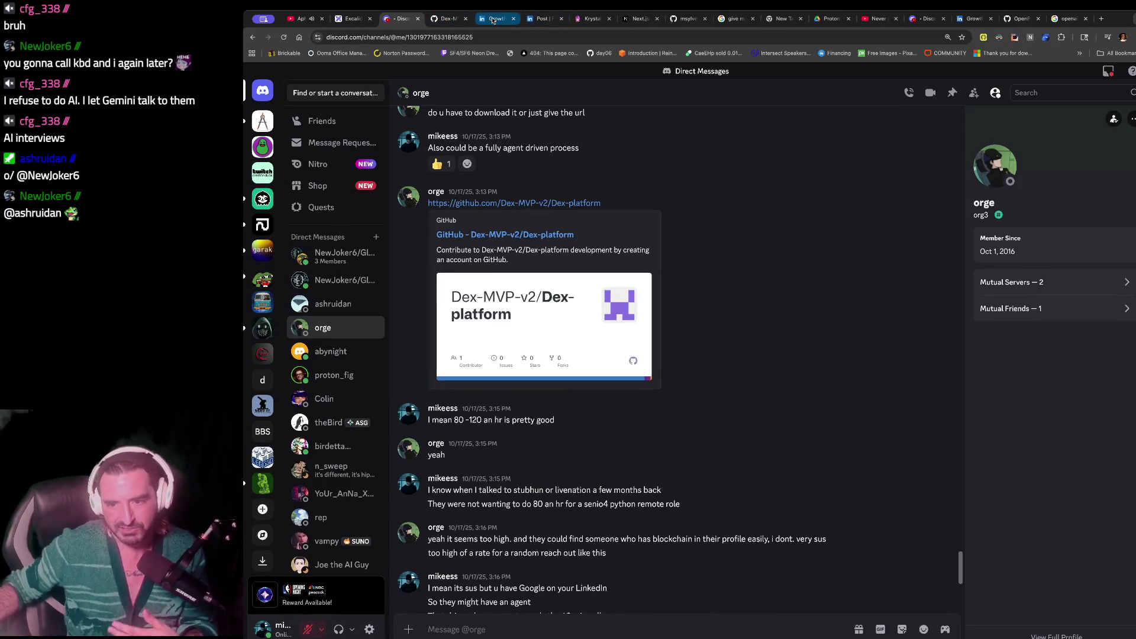
- Enlarge the review-request screenshot, magnify the efficiency point, close it, and return to Friends
scroll(604, 384, "up", 10)
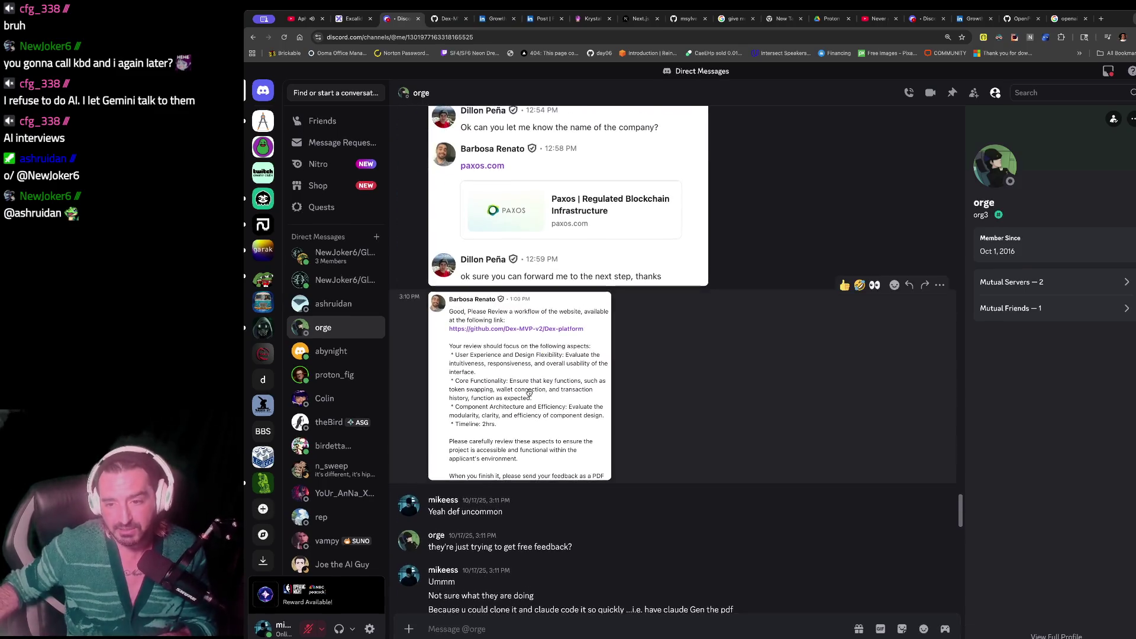
left_click(528, 390)
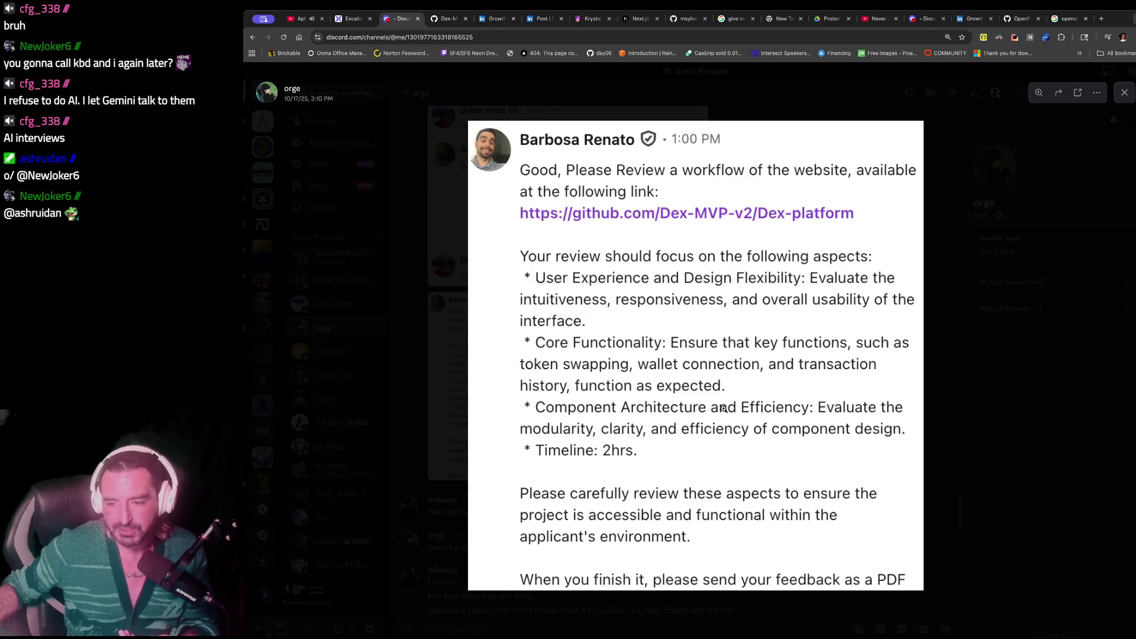
left_click(698, 428)
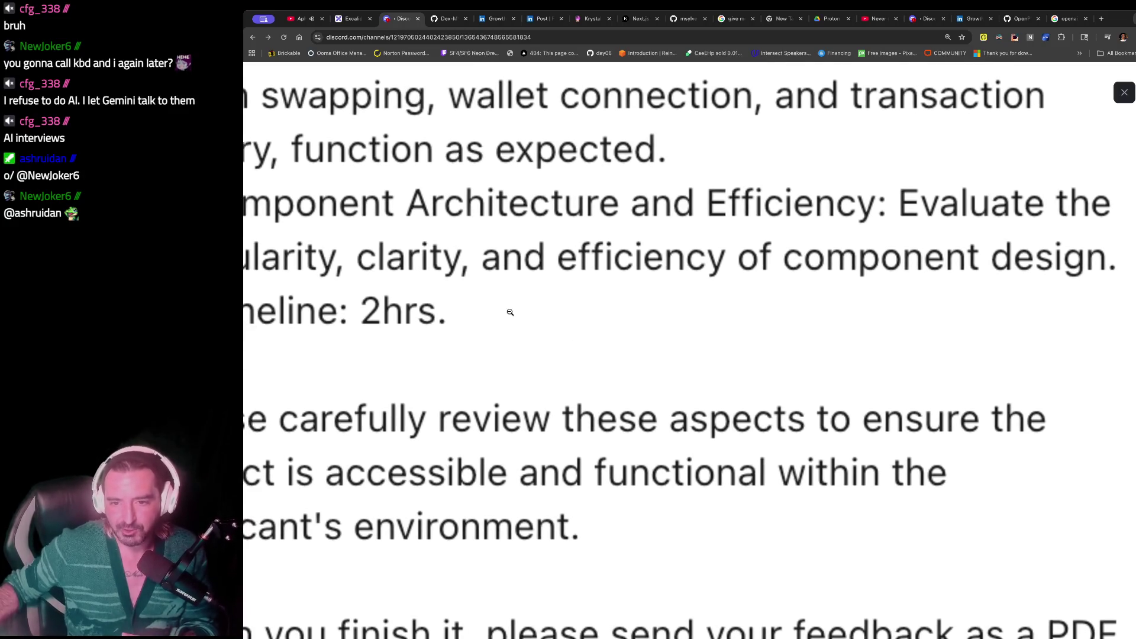
left_click(432, 286)
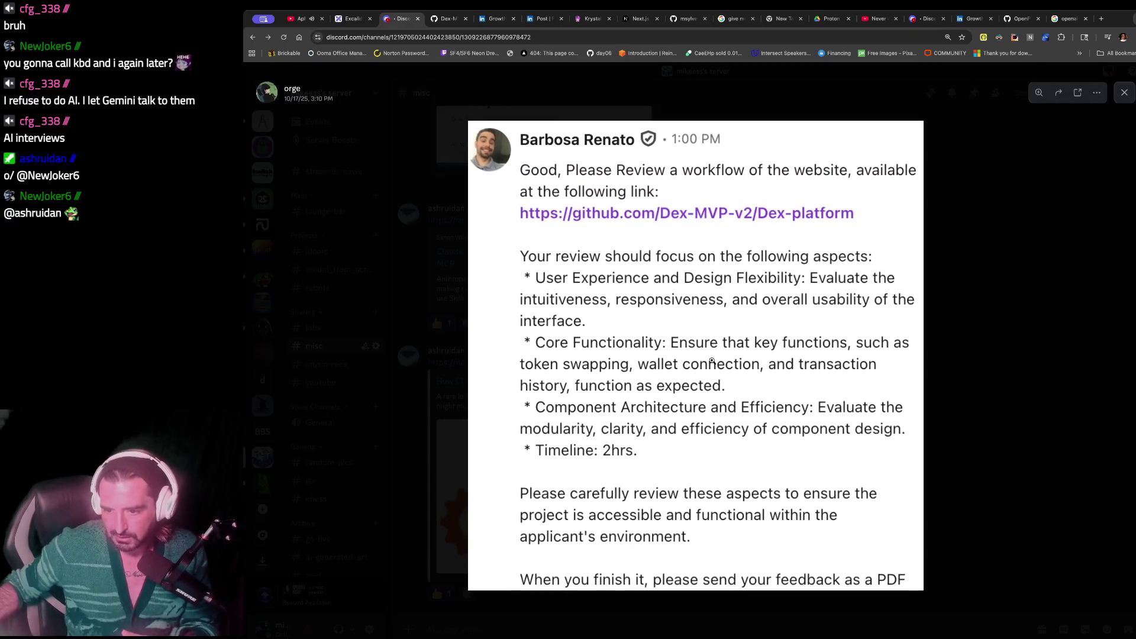
left_click(997, 312)
scroll(676, 329, "up", 3)
scroll(676, 329, "down", 3)
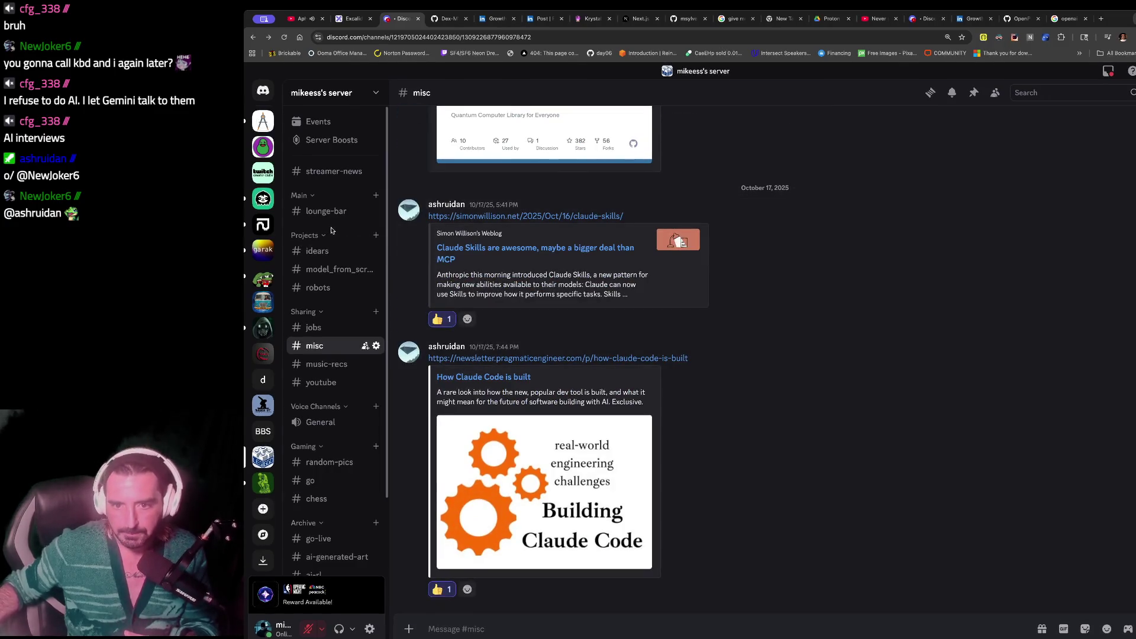
left_click(263, 90)
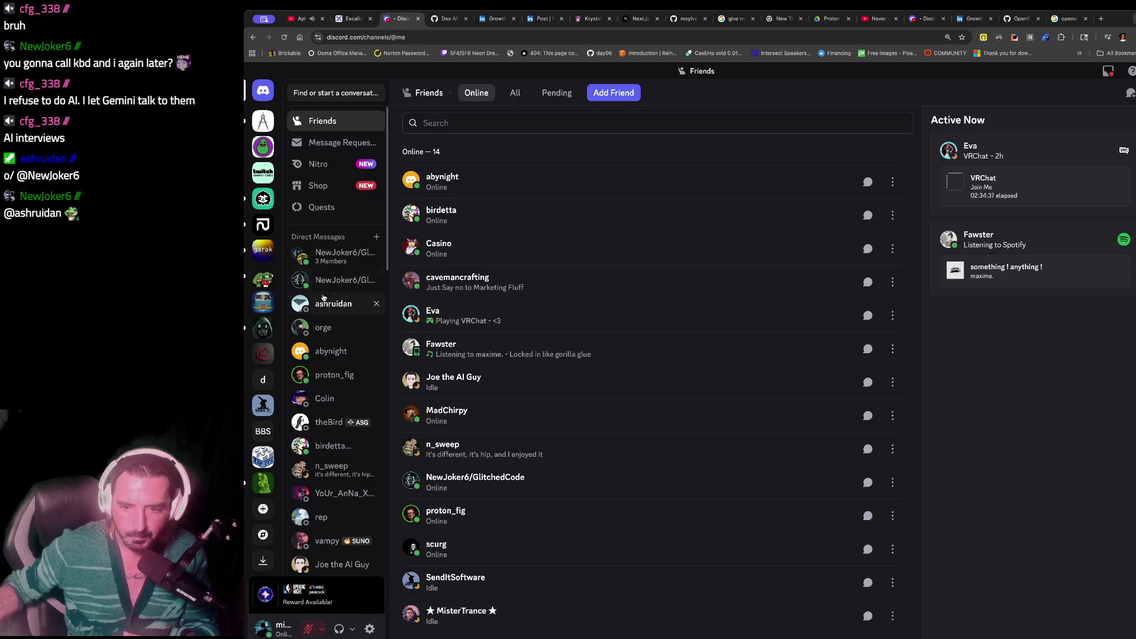
- Reopen the orge DM and enlarge the hiring-process screenshot, zooming on Technical Interview and Project Review
left_click(323, 327)
scroll(602, 303, "up", 4)
left_click(571, 346)
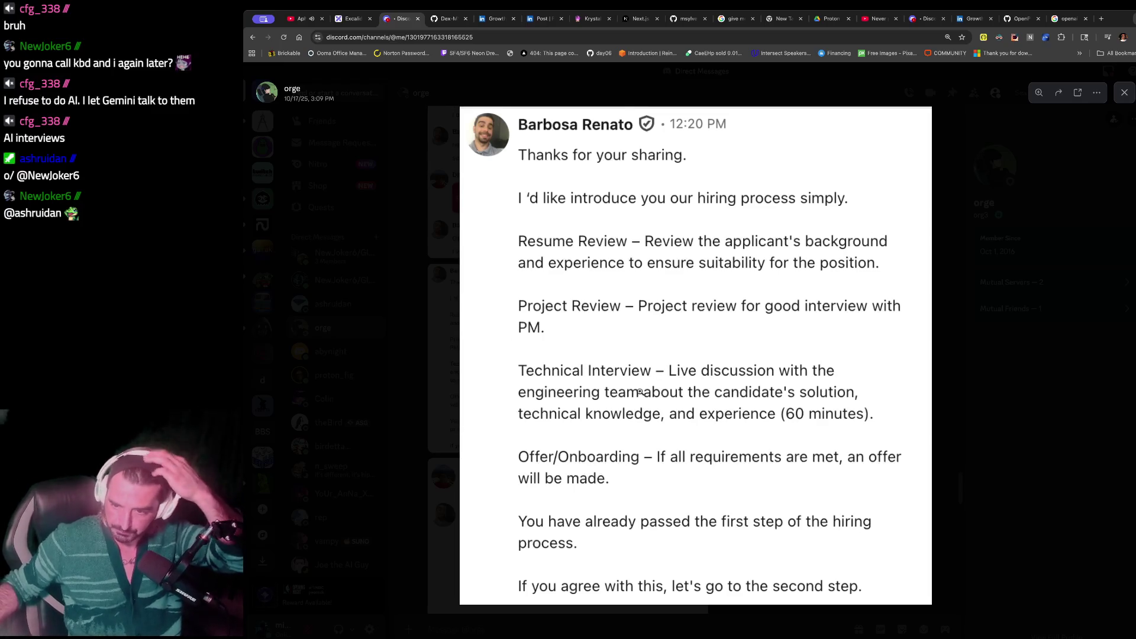
left_click(782, 411)
left_click(631, 428)
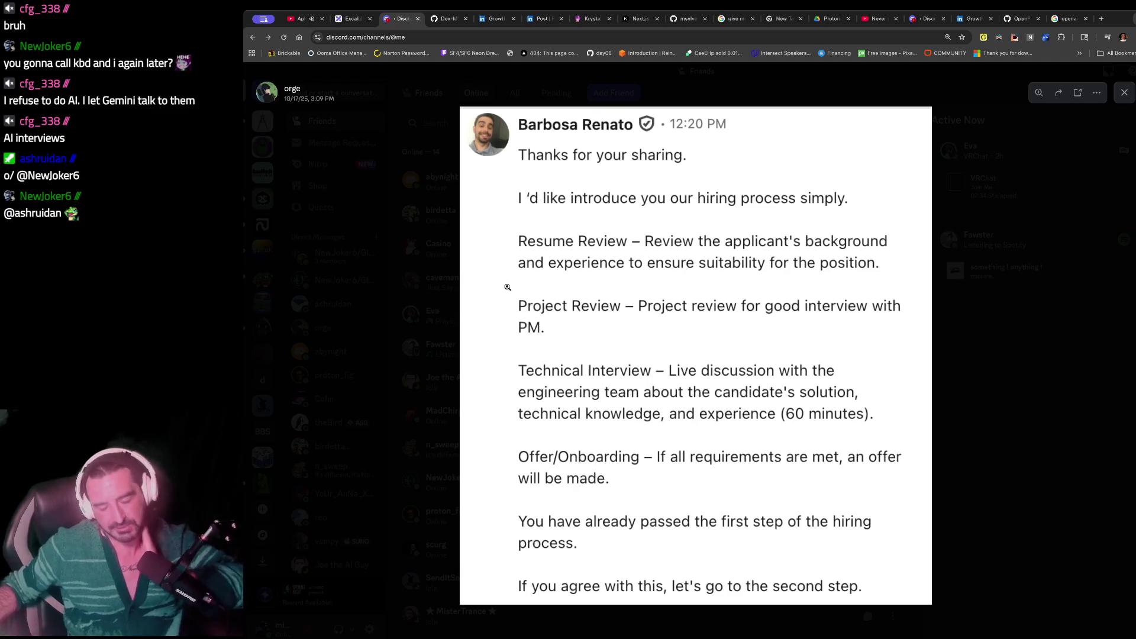
left_click(565, 306)
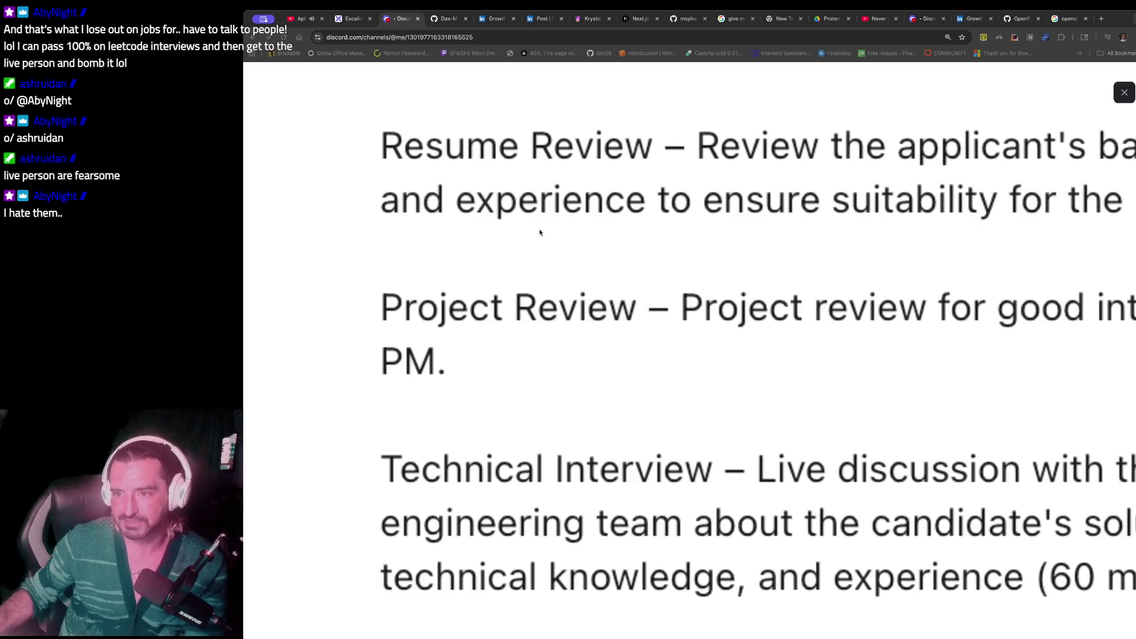
- Open the Ethereum Wallet extension popup from Chrome's toolbar
left_click(1015, 38)
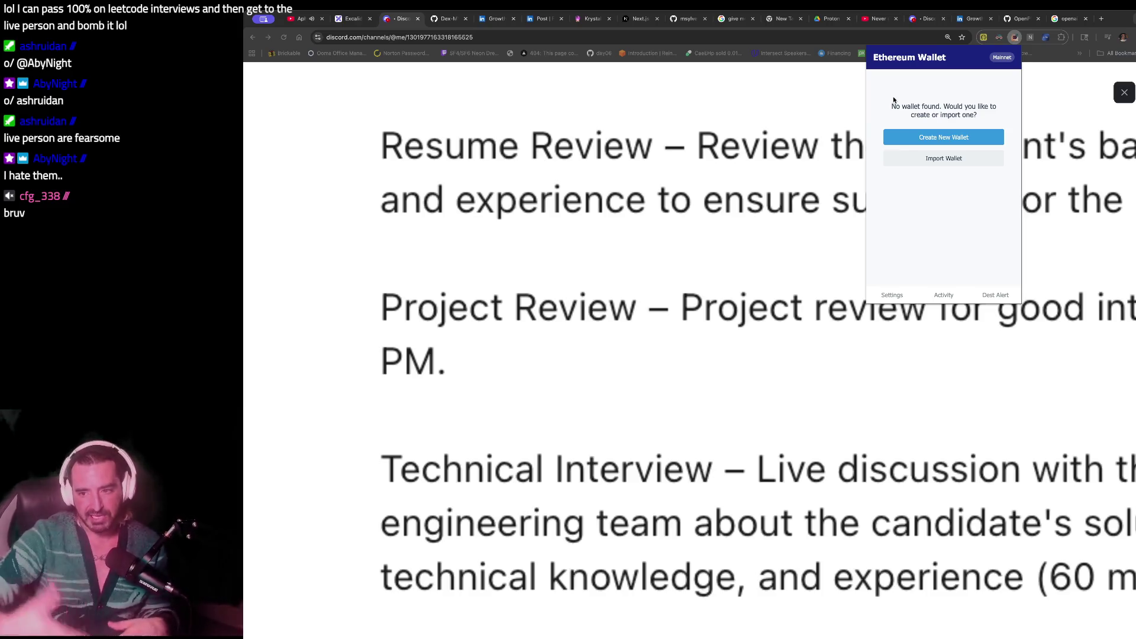
- Dismiss the wallet popup and zoom the hiring-process image in and back out
left_click(475, 86)
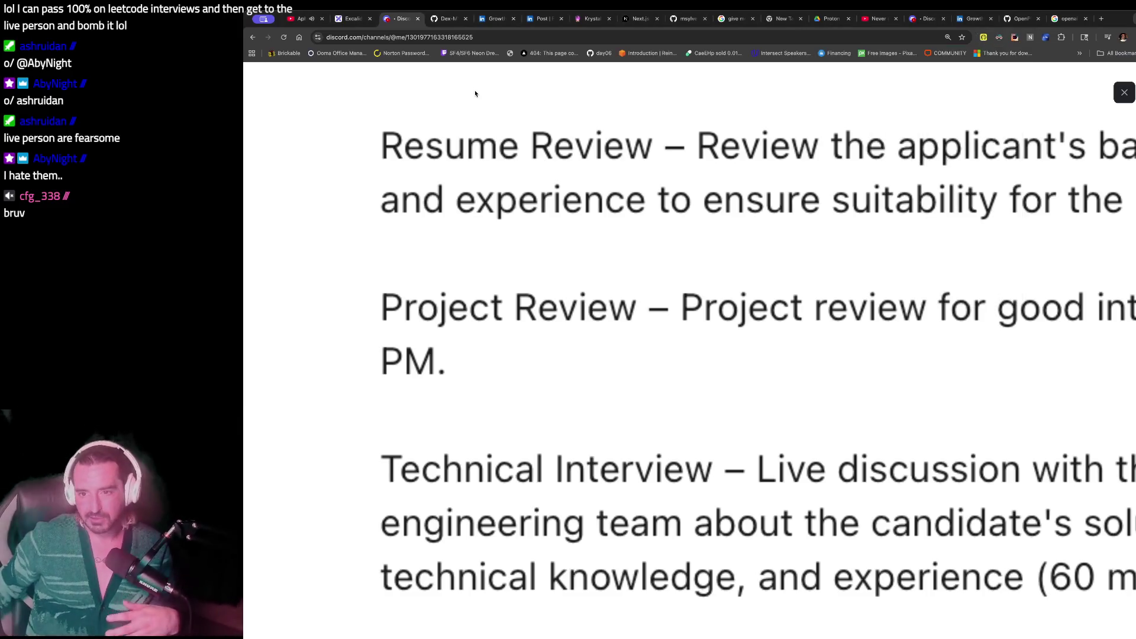
scroll(520, 122, "up", 3)
left_click(522, 147)
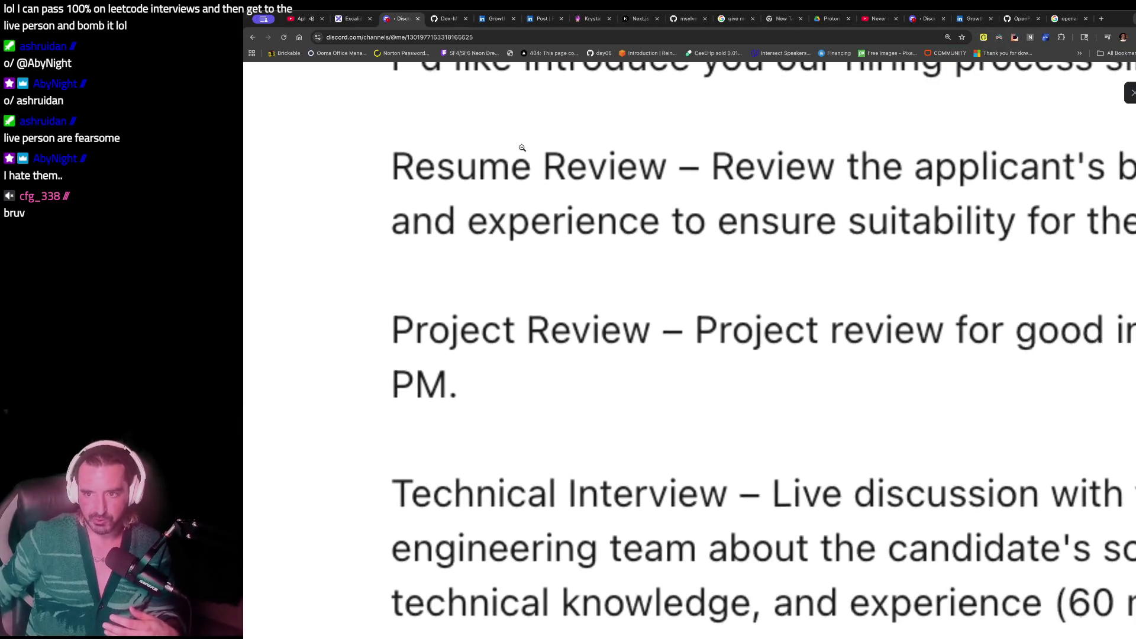
left_click(560, 331)
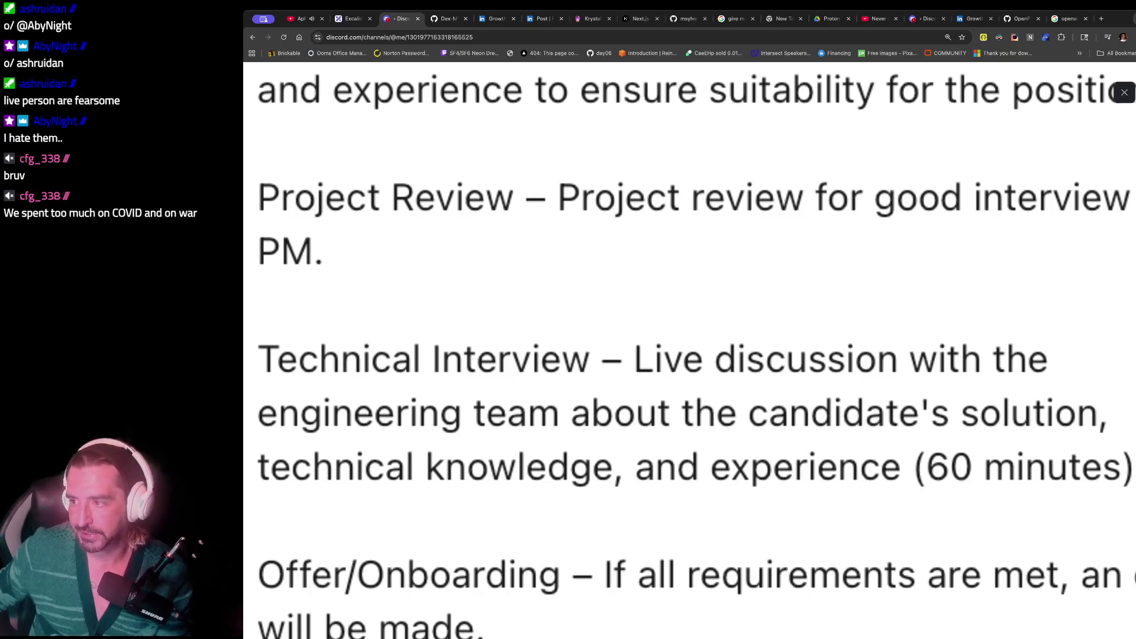
left_click(1131, 93)
- Close the image viewer and switch to the server's #misc channel with the Claude links
left_click(1125, 93)
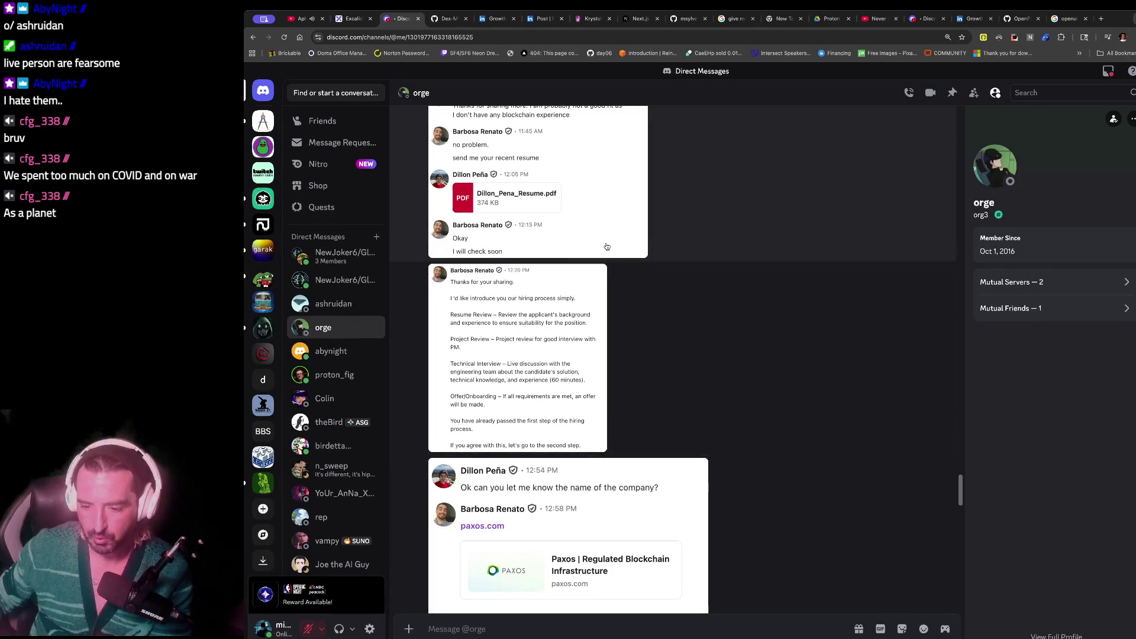
scroll(610, 255, "down", 1)
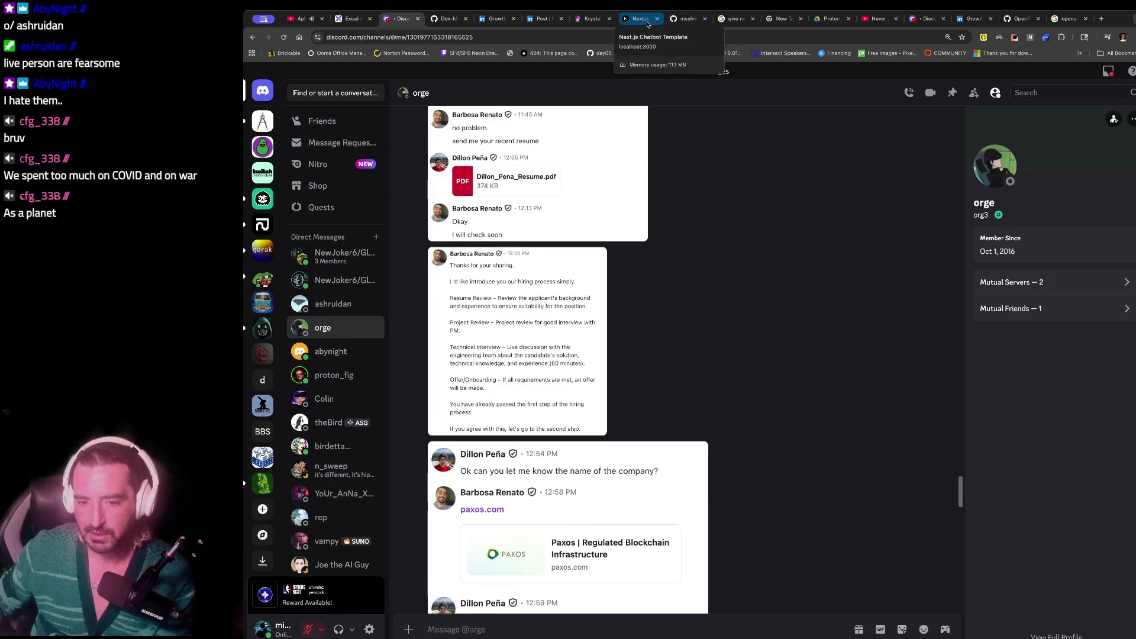
left_click(262, 456)
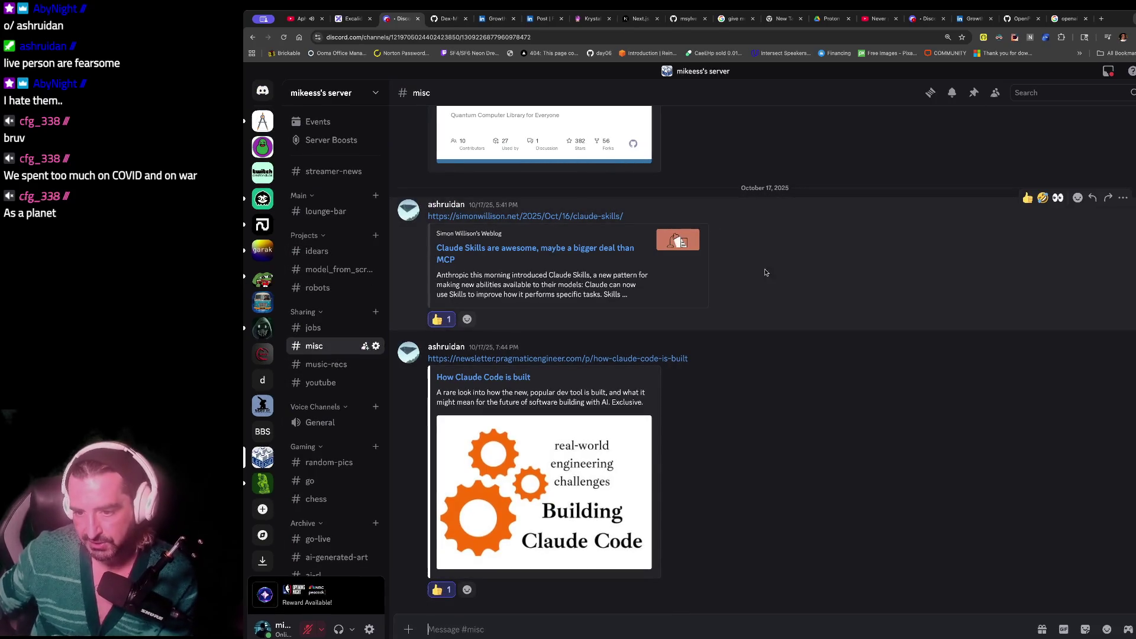
- Select the Claude Skills link preview text, then bring up Krystal Ball Z at localhost:8501
mouse_move(768, 273)
left_mouse_down()
mouse_move(473, 272)
mouse_move(421, 224)
mouse_move(441, 222)
left_mouse_up()
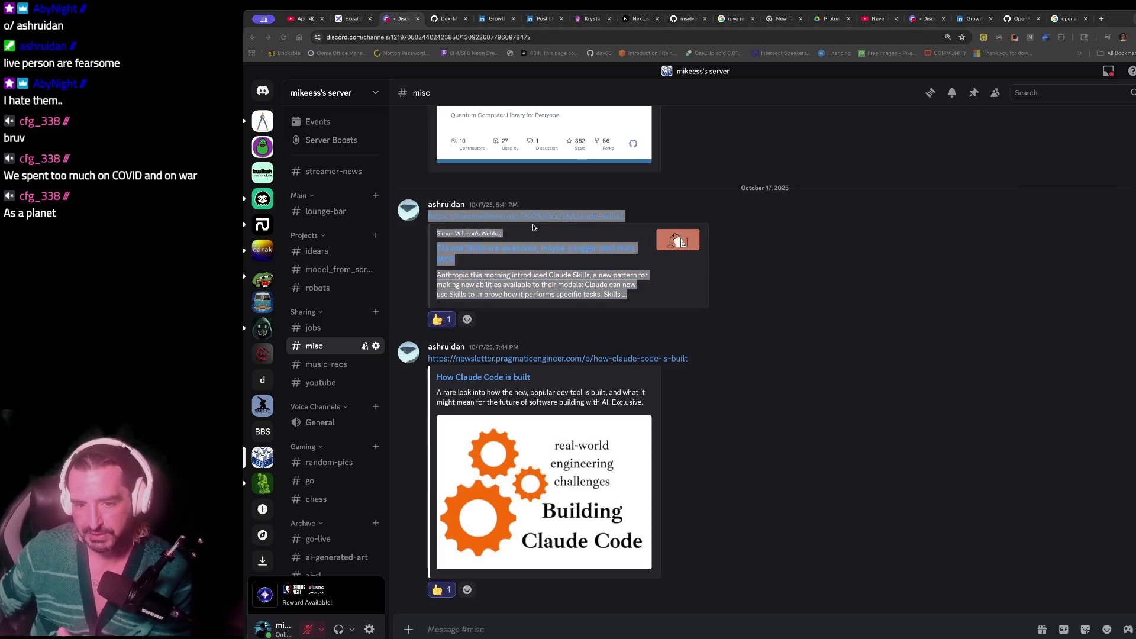
key("super+Tab")
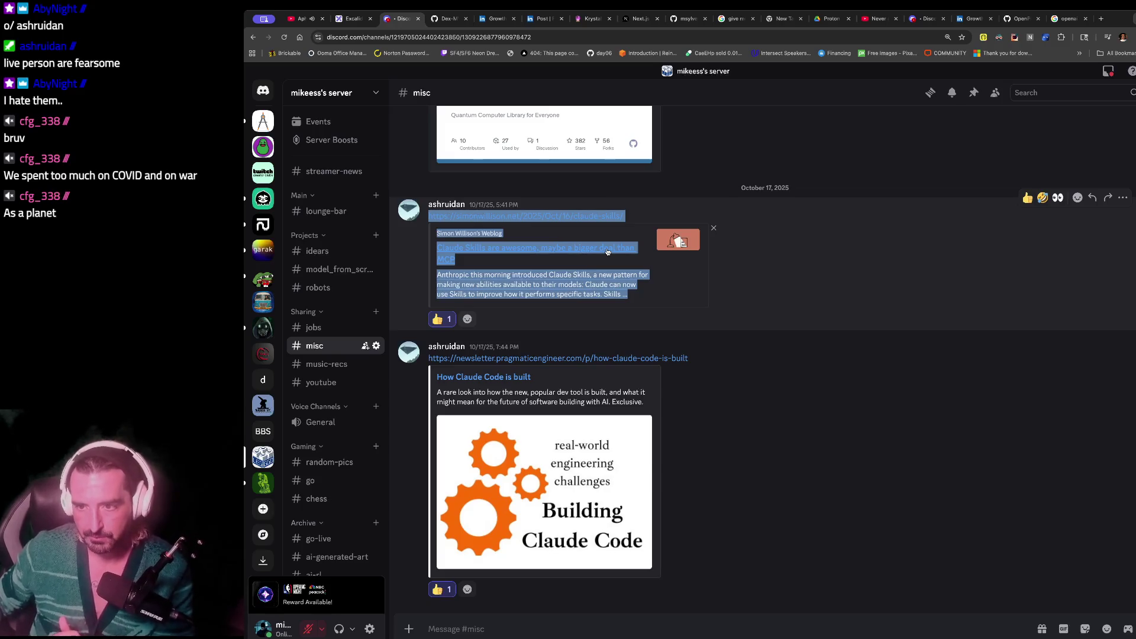
key("super+Tab")
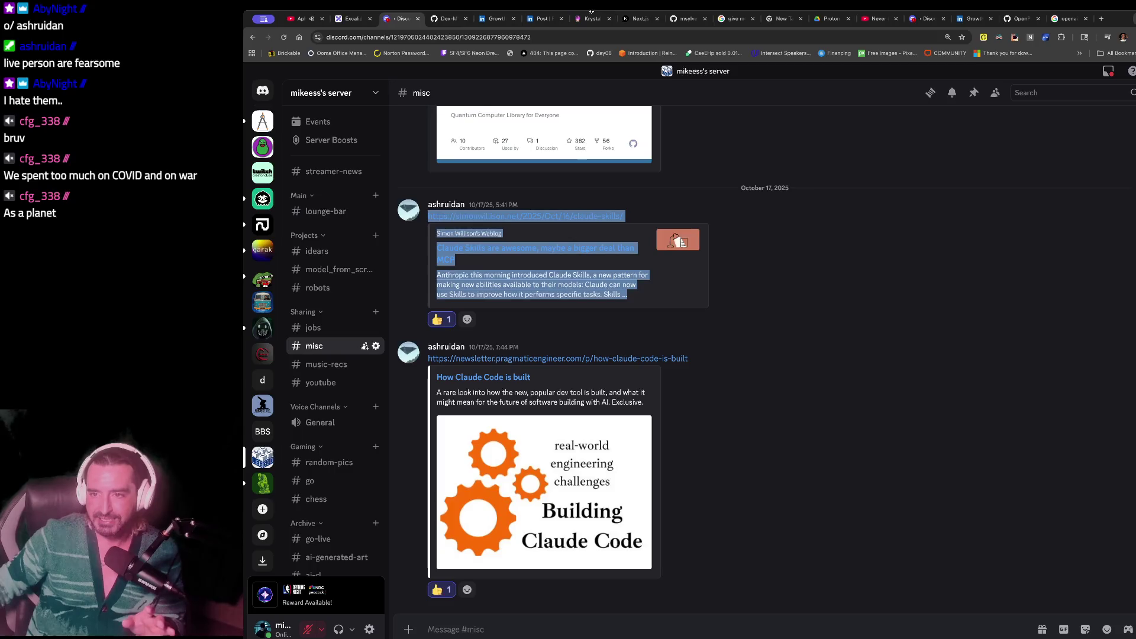
left_click(590, 19)
- Find Anthropic's $13B Series F entry in the Funding list, highlight its details, then return to Discord
scroll(684, 329, "up", 10)
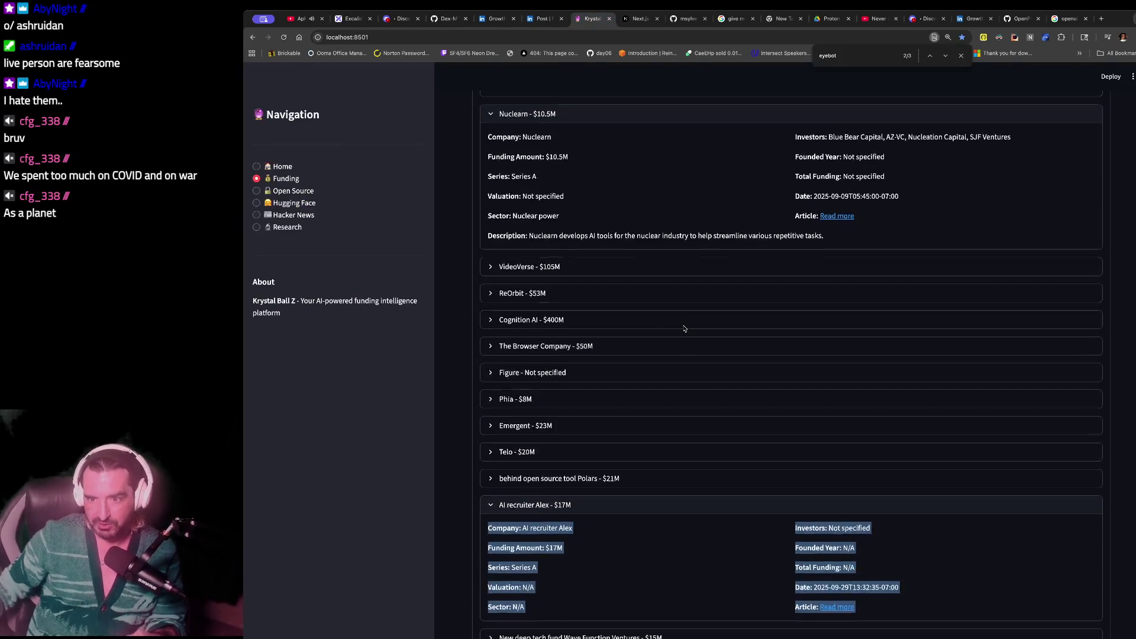
scroll(685, 329, "up", 8)
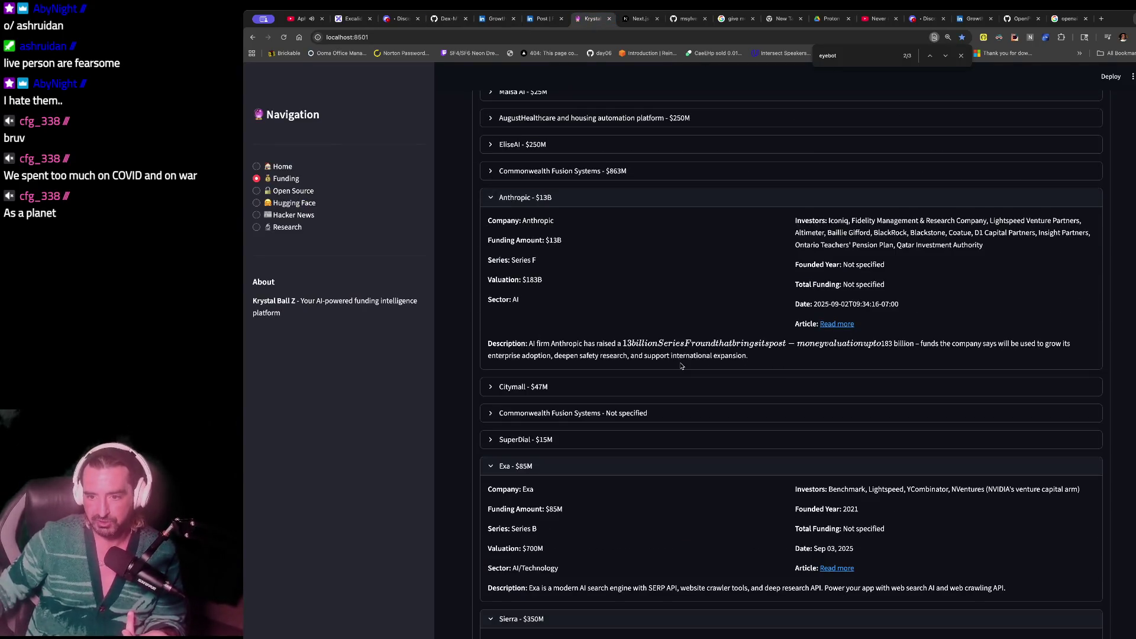
left_click_drag(518, 314, 531, 368)
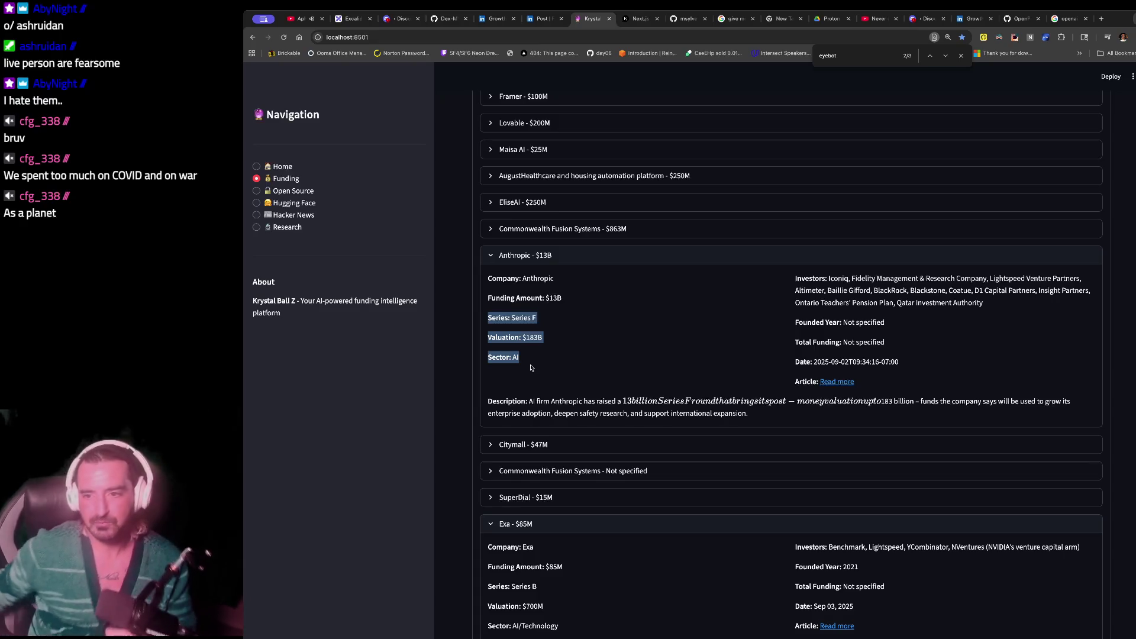
left_click_drag(506, 310, 559, 309)
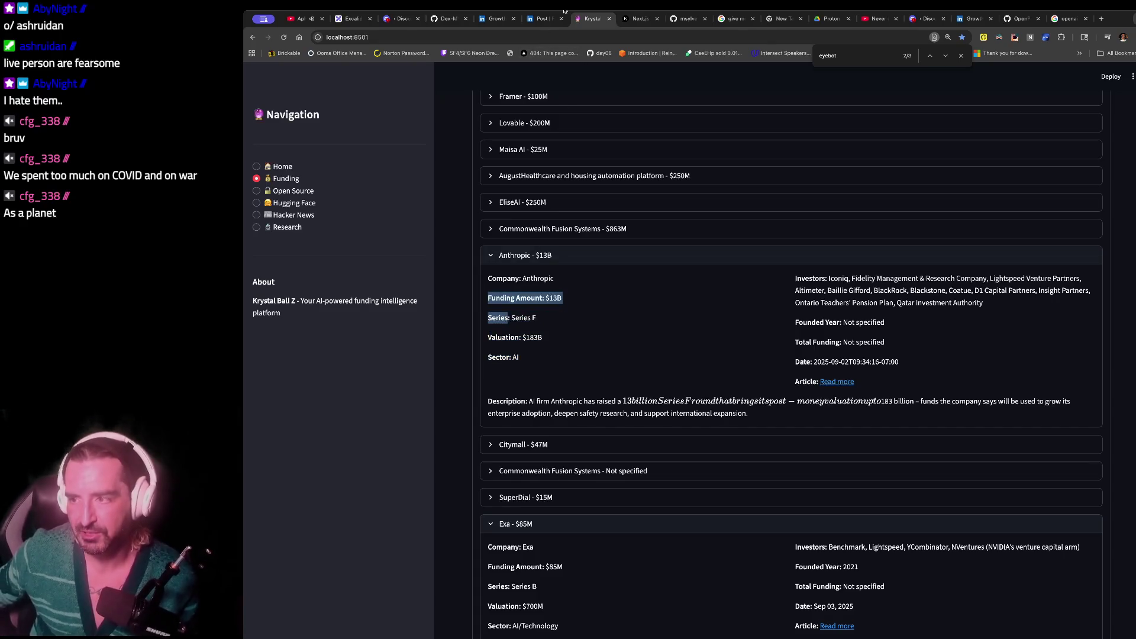
left_click(403, 19)
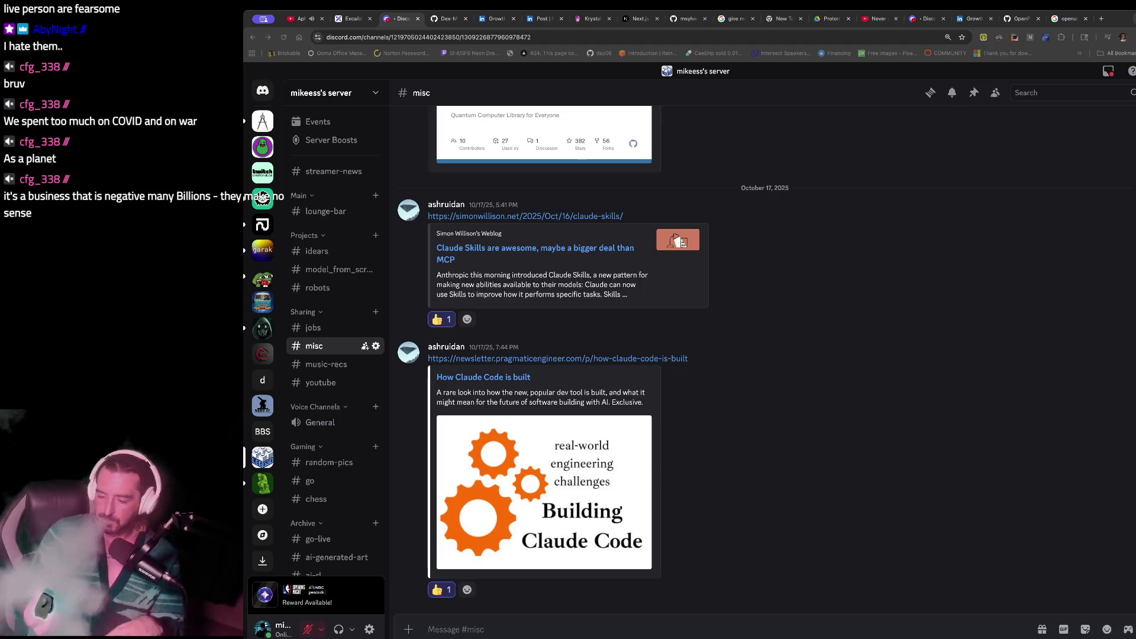
- Load the local chatbot at localhost:3000 in a new tab, correcting the mistyped port
key("ctrl+t")
type("localhost:8")
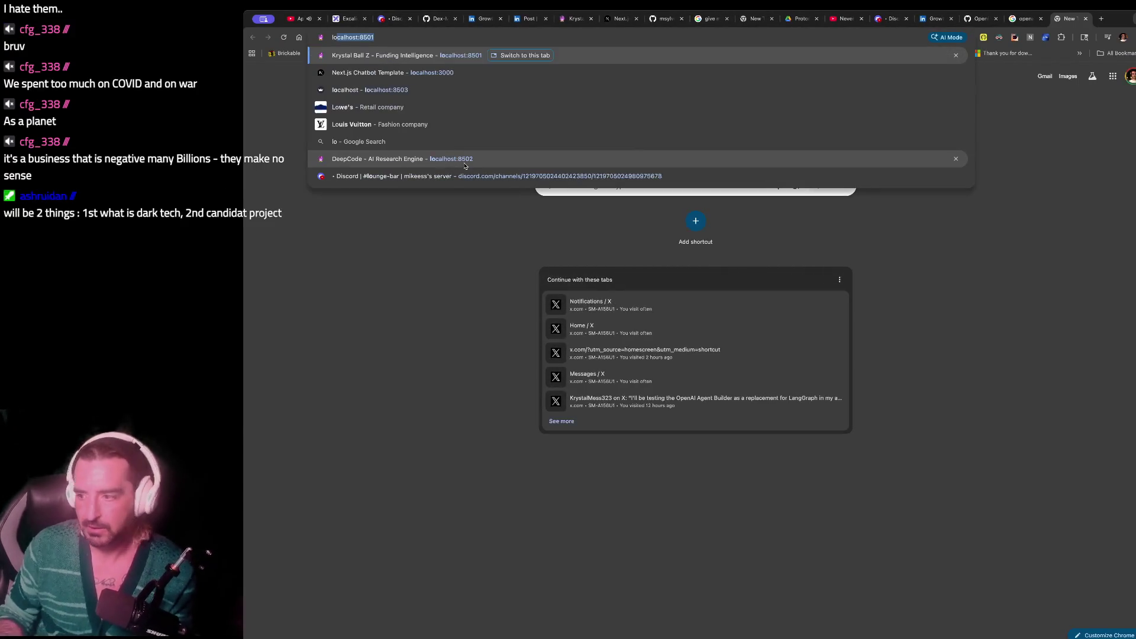
key("Return")
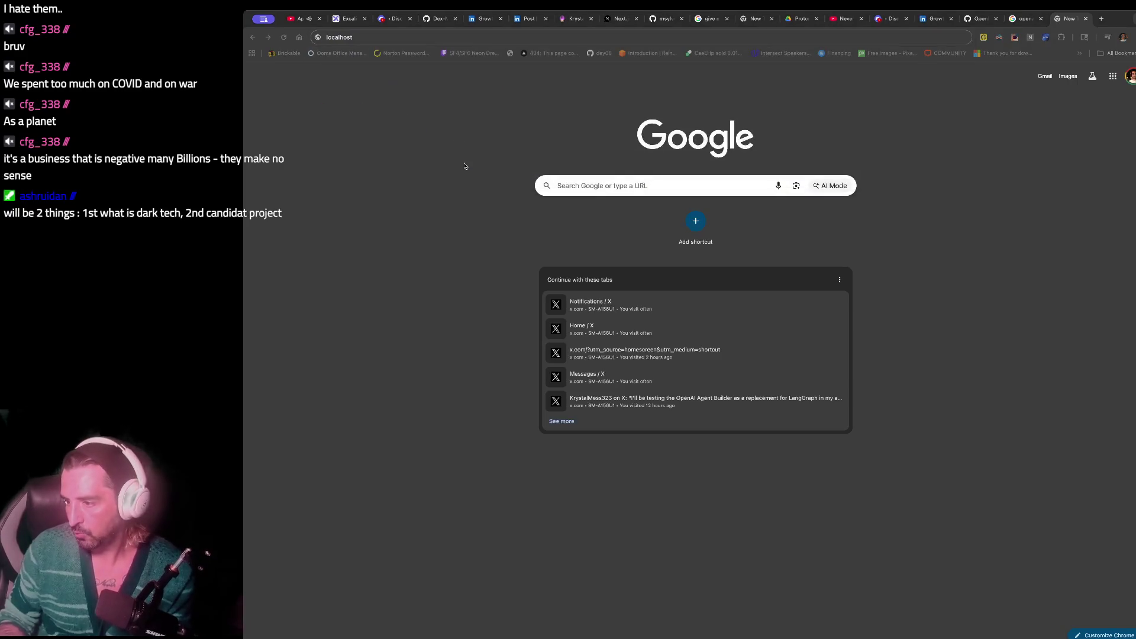
key("ctrl+l")
type(":8501")
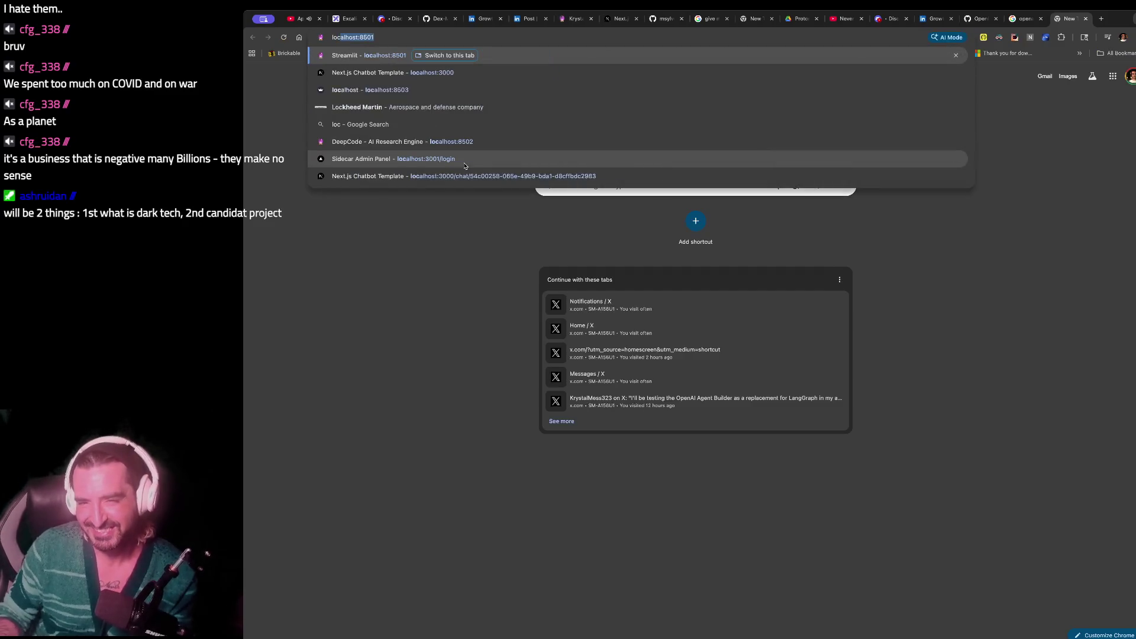
key("BackSpace")
key("BackSpace")
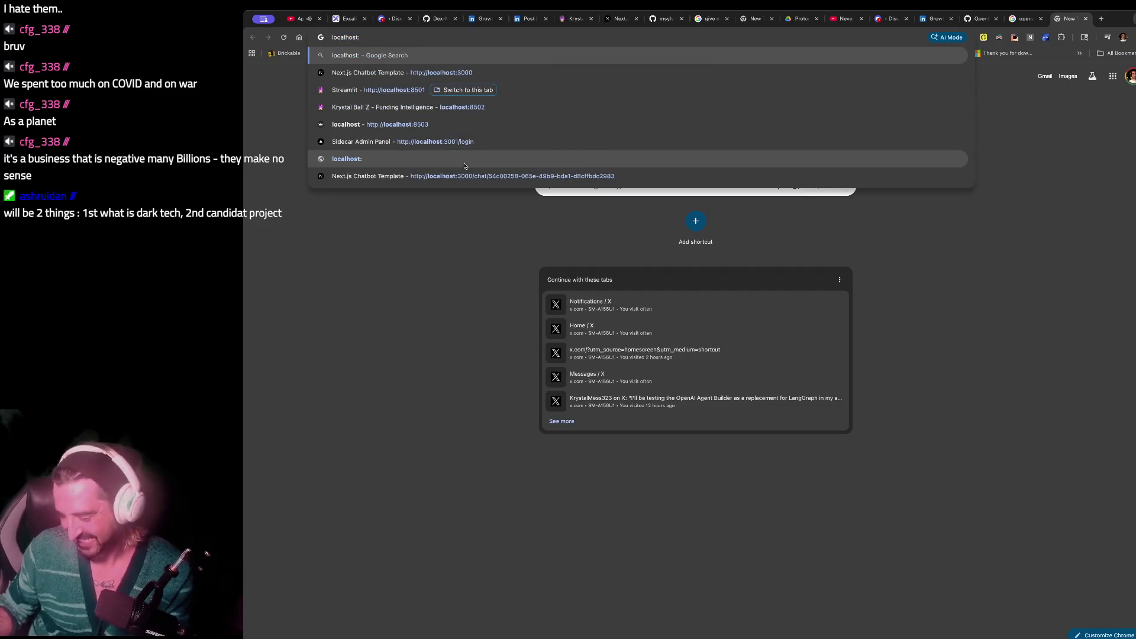
type("3000")
key("Return")
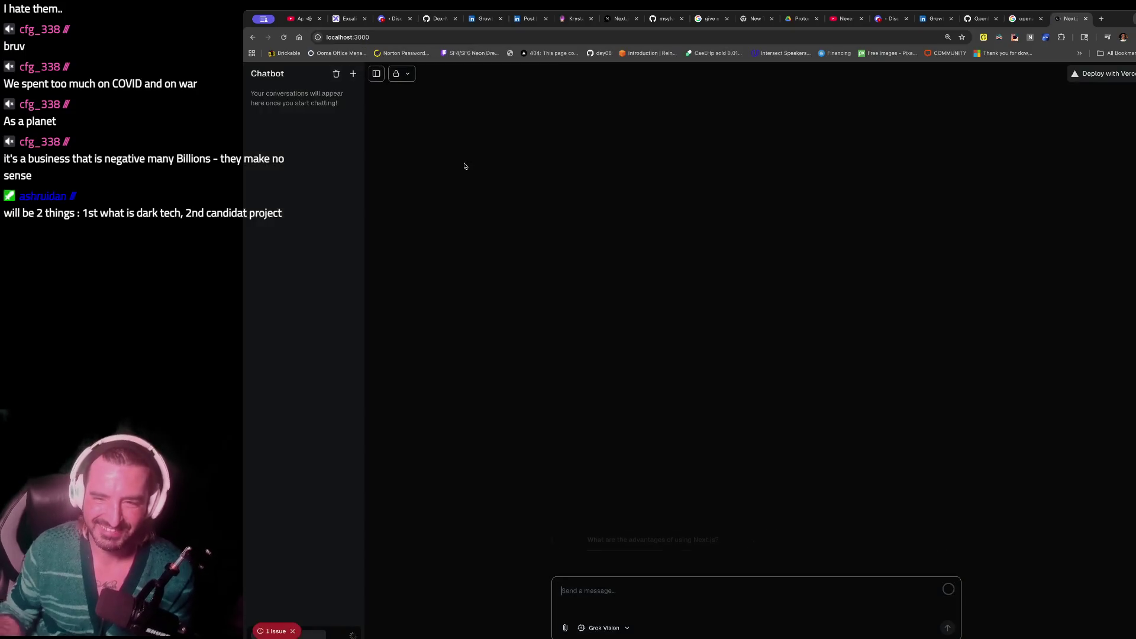
- Clear the test text and send the message 'here' to the chatbot
type("hi")
key("BackSpace")
key("BackSpace")
type("he")
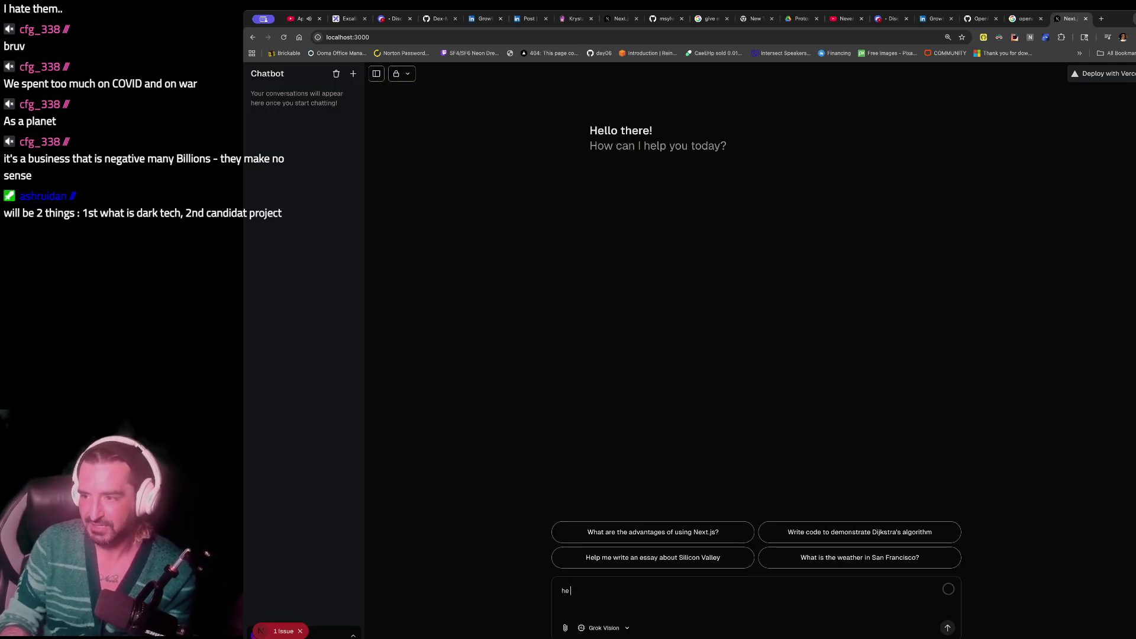
key("ctrl+a")
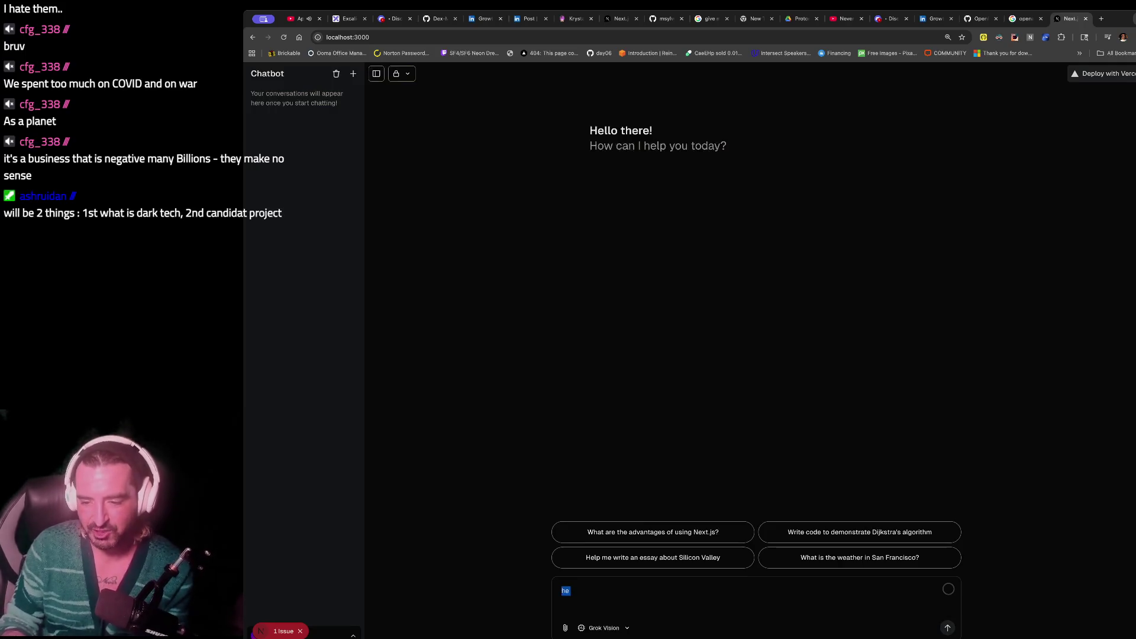
key("BackSpace")
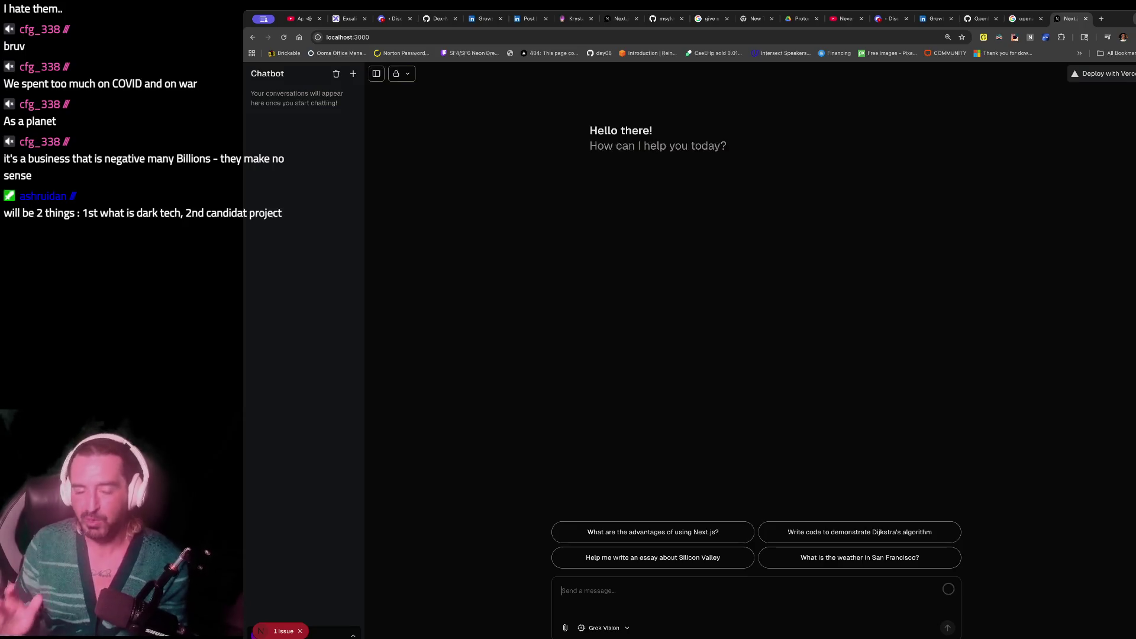
type("he")
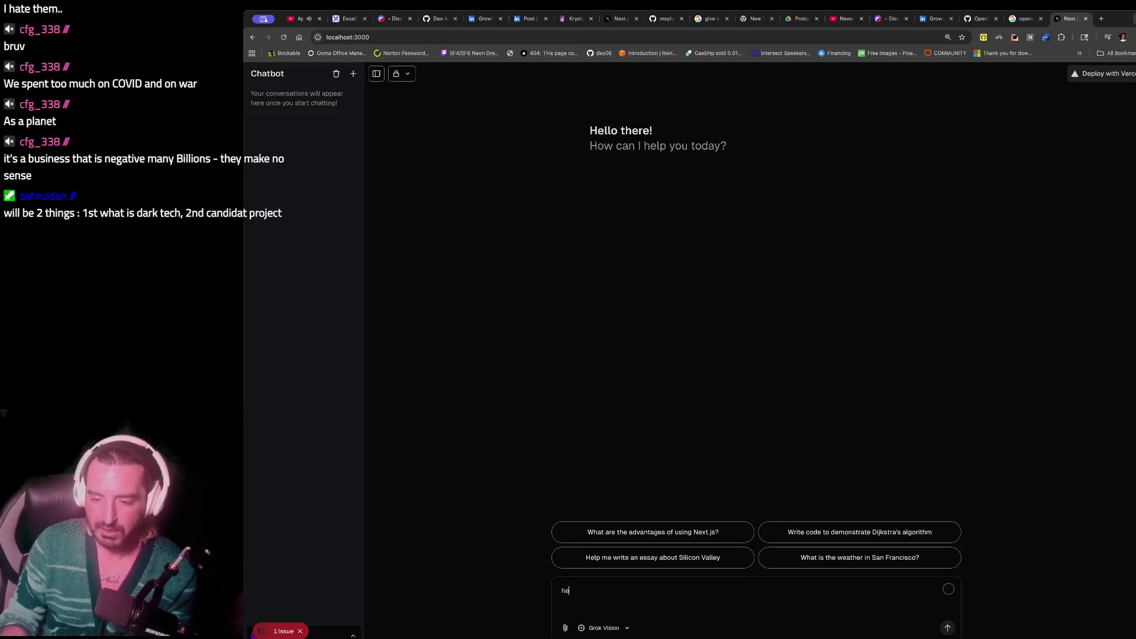
type("re")
key("BackSpace")
key("BackSpace")
key("BackSpace")
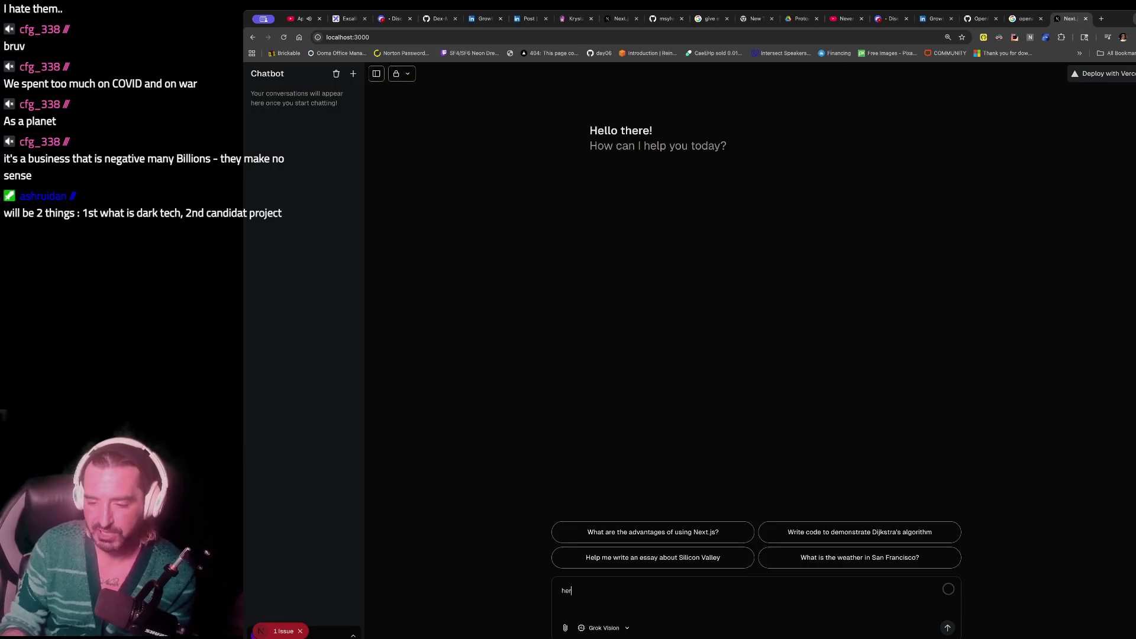
type("here")
key("Return")
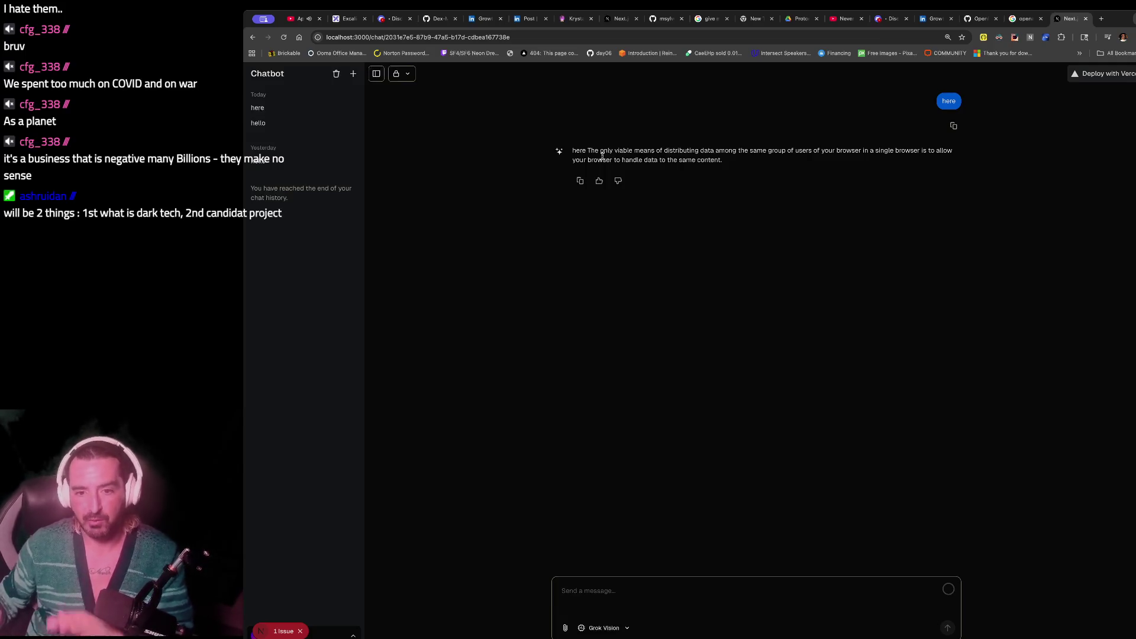
- Highlight the assistant's reply, then move to the LM Studio GitHub page
left_click_drag(769, 105, 779, 161)
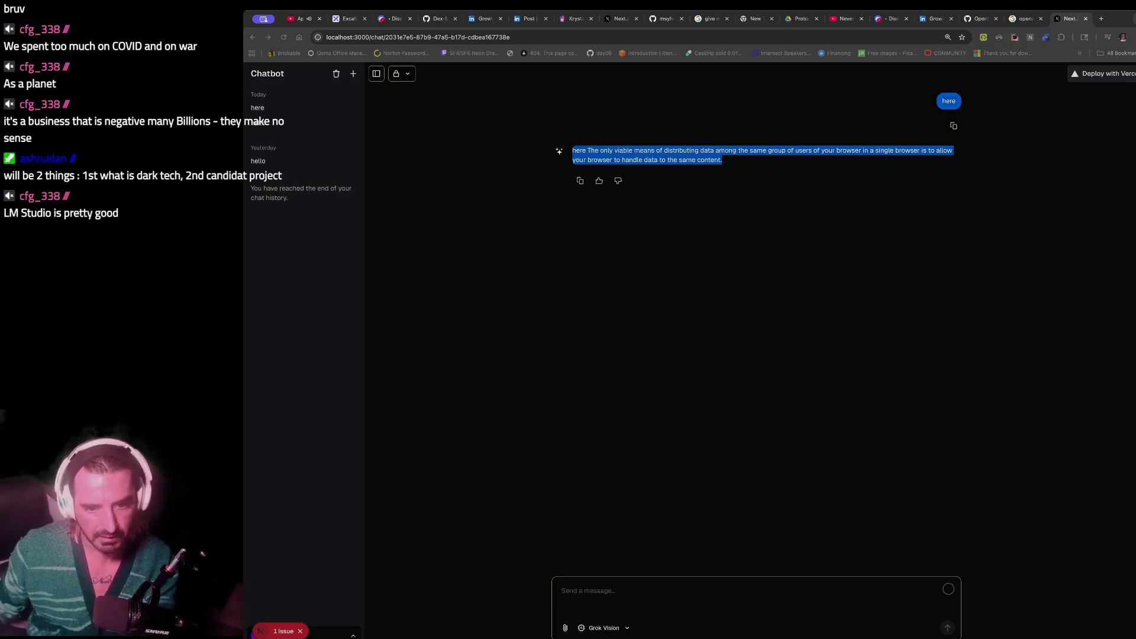
left_click(549, 19)
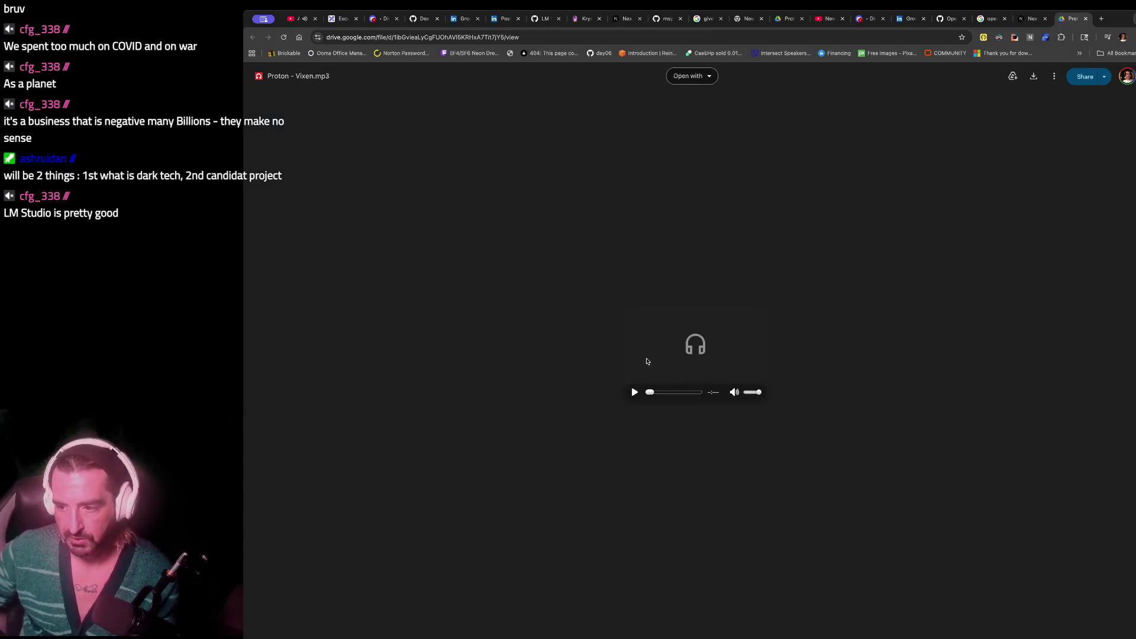
- Close the Proton - Vixen.mp3 Drive file, pause the Twitch ad and the Aphex Twin YouTube video
left_click(1087, 18)
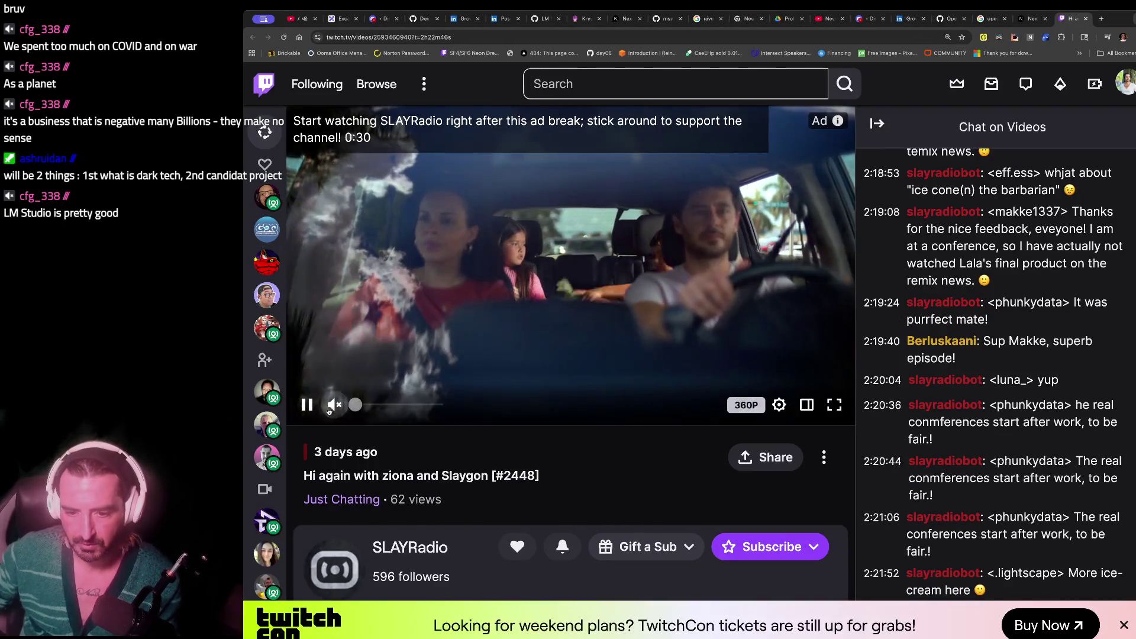
left_click(299, 404)
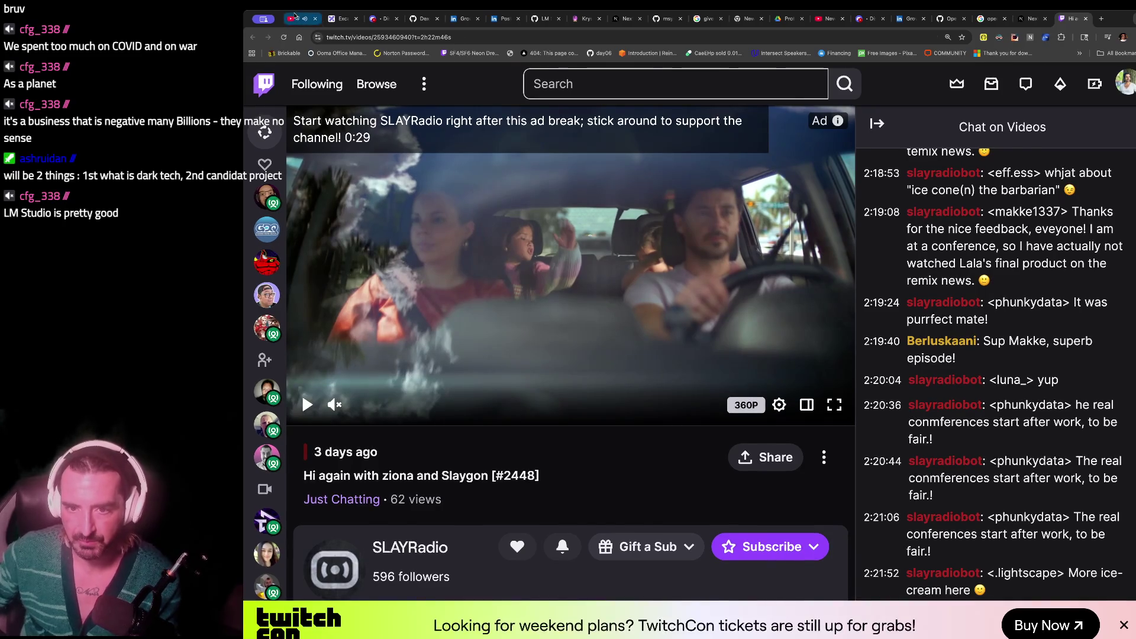
left_click(302, 19)
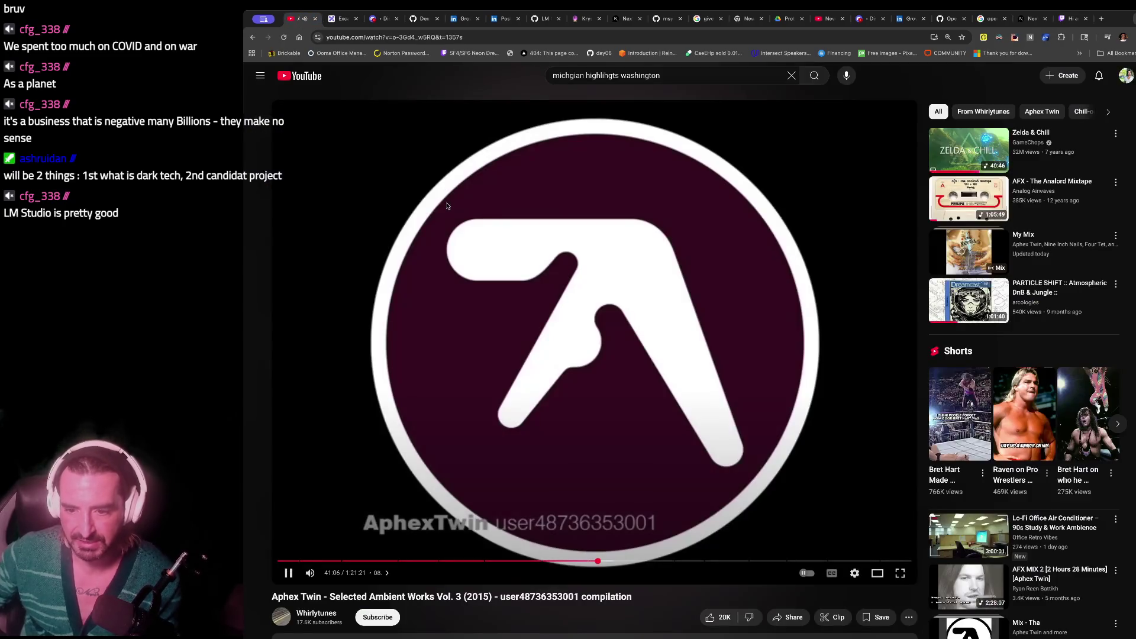
left_click(288, 573)
- Unmute and play the SLAYRadio VOD on Twitch, then go to Discord
key("ctrl+9")
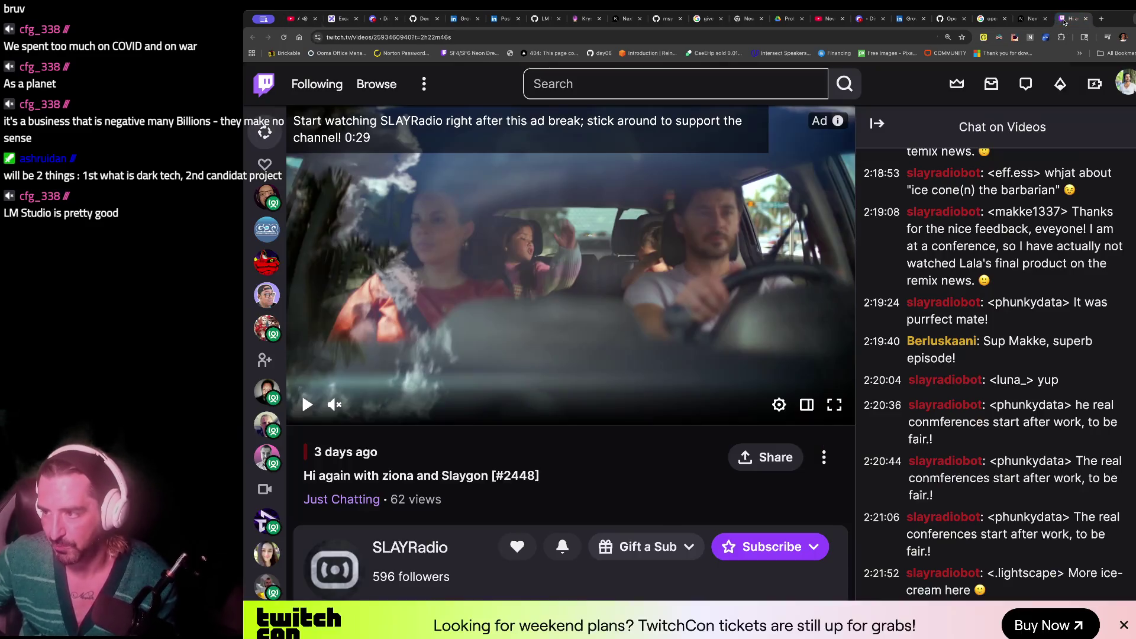
left_click(333, 404)
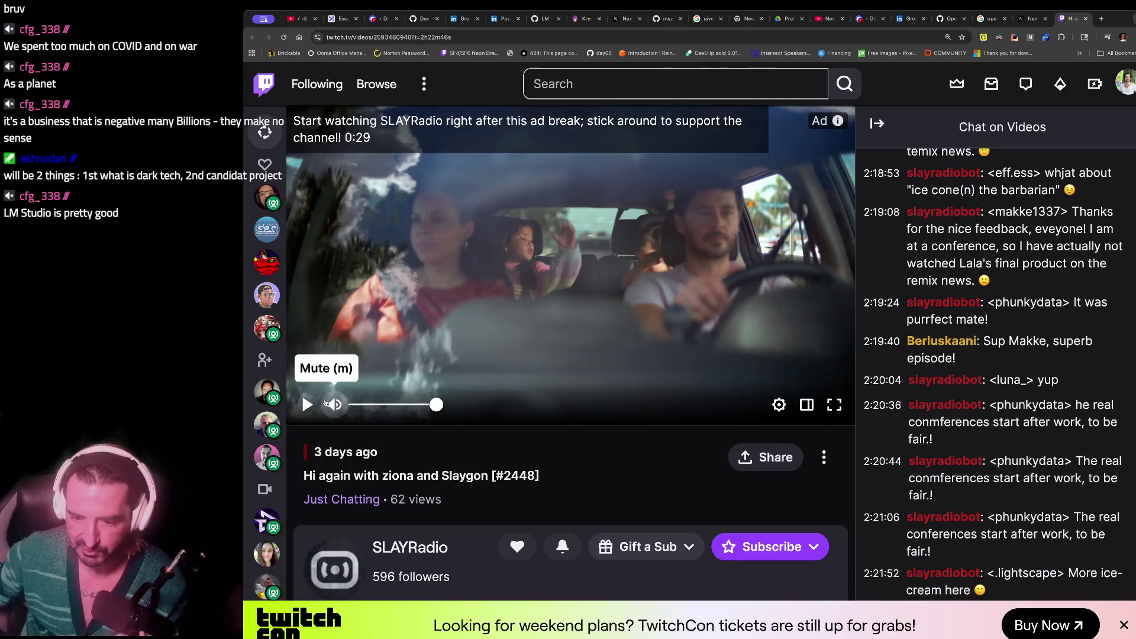
left_click(307, 405)
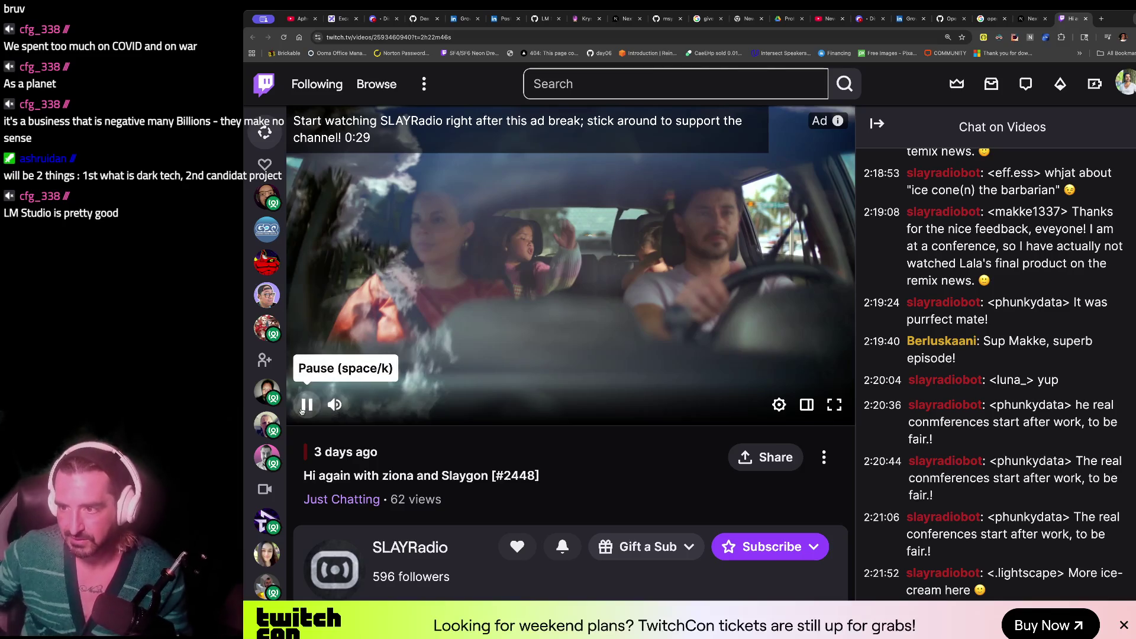
left_click(376, 18)
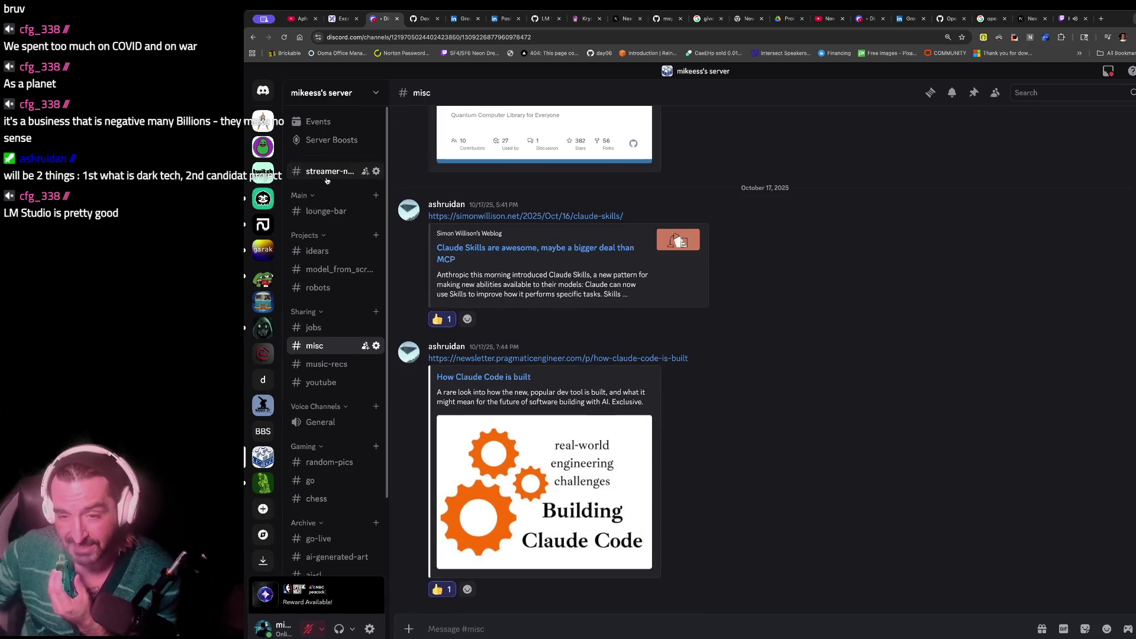
- Open #streamer-news, select part of the LinkedIn link, and return to the Twitch VOD
left_click(324, 172)
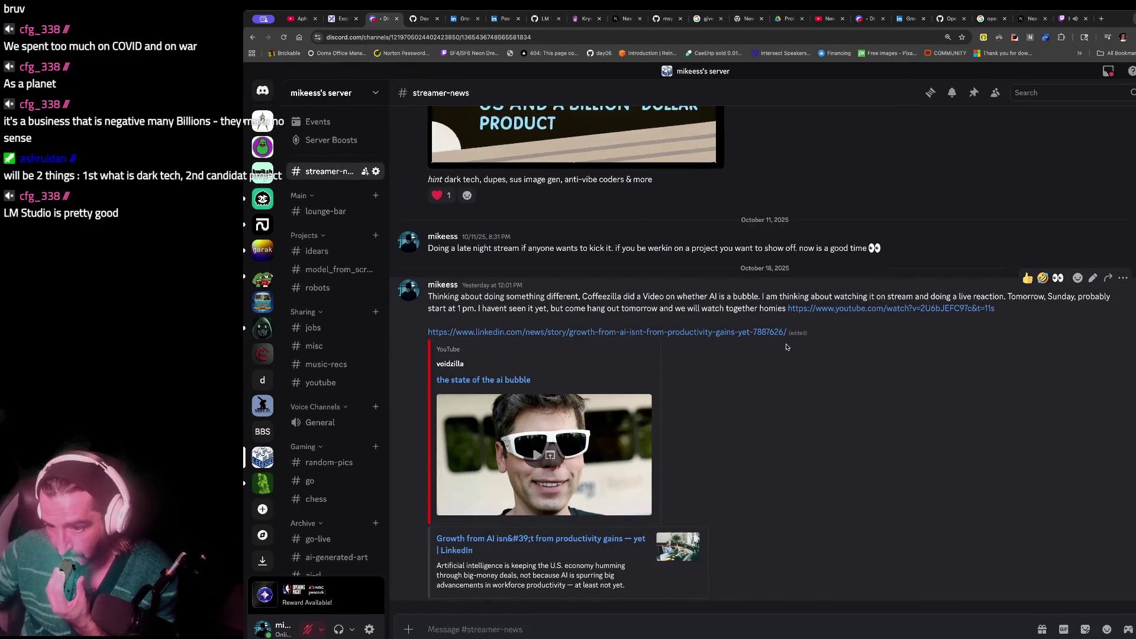
left_click_drag(789, 332, 457, 333)
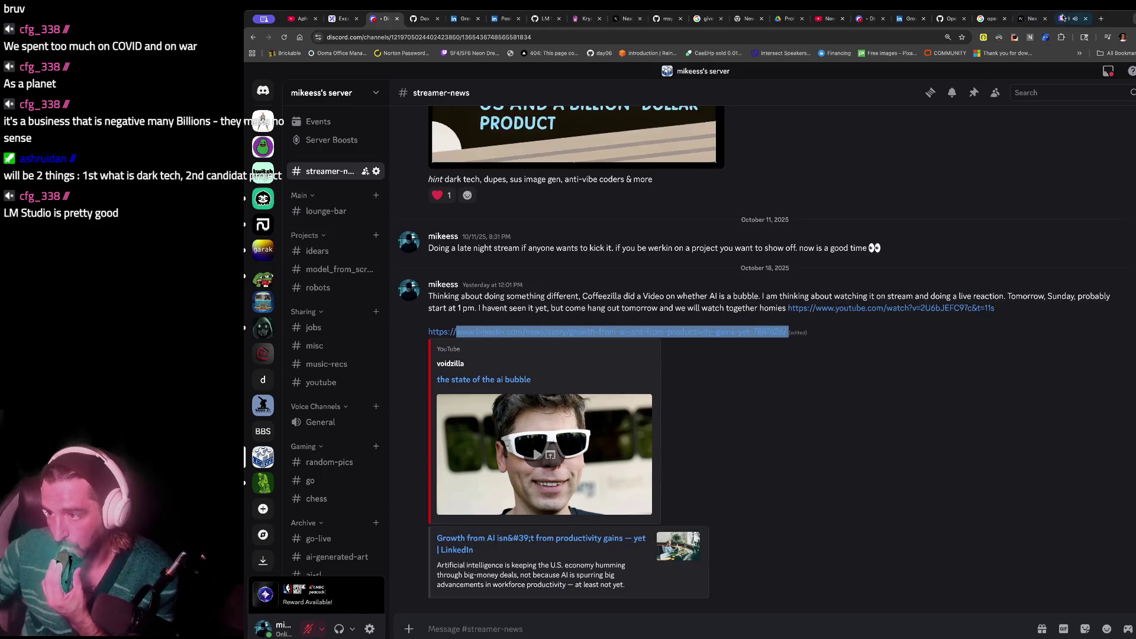
left_click(1069, 19)
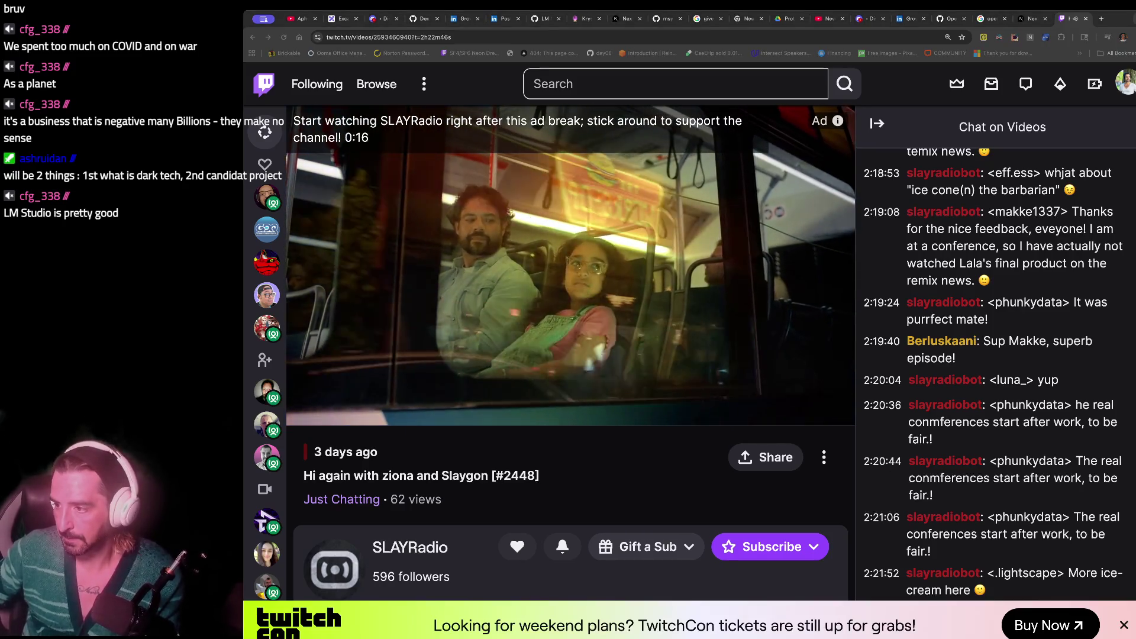
- Unmute the SLAYRadio VOD in the Twitch player while the DoorDash ad plays
mouse_move(424, 399)
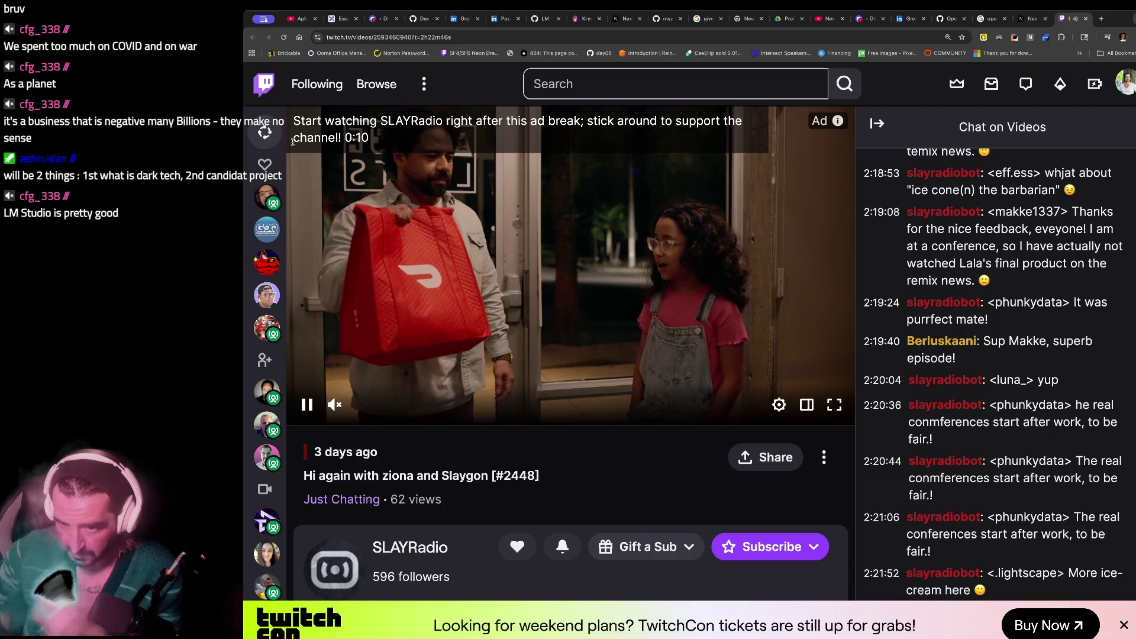
left_click_drag(400, 121, 466, 121)
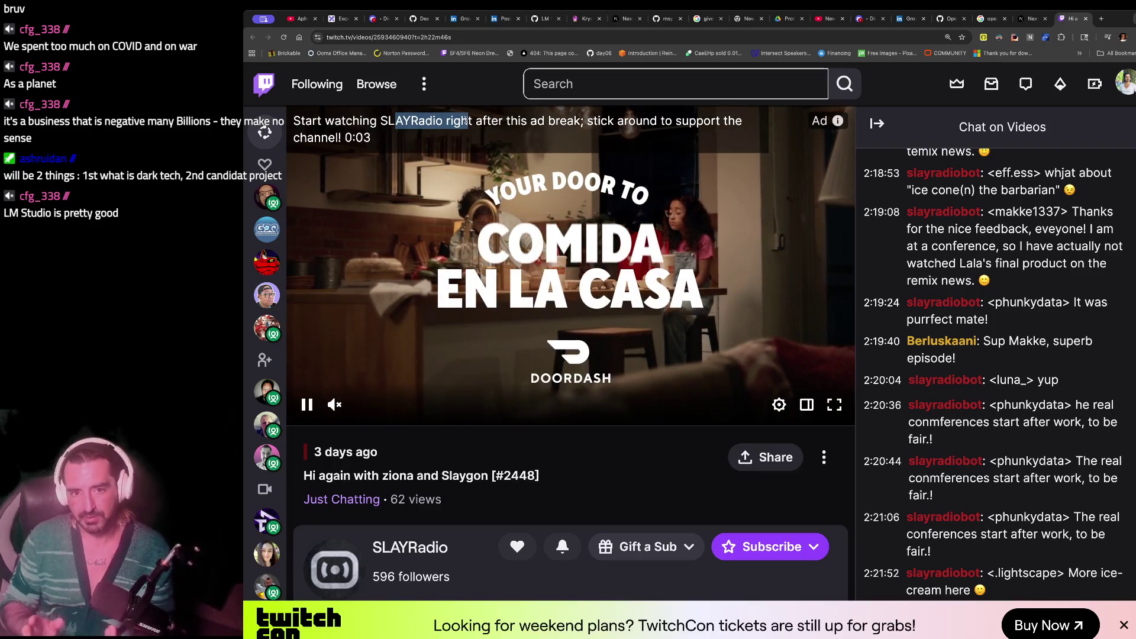
left_click(335, 404)
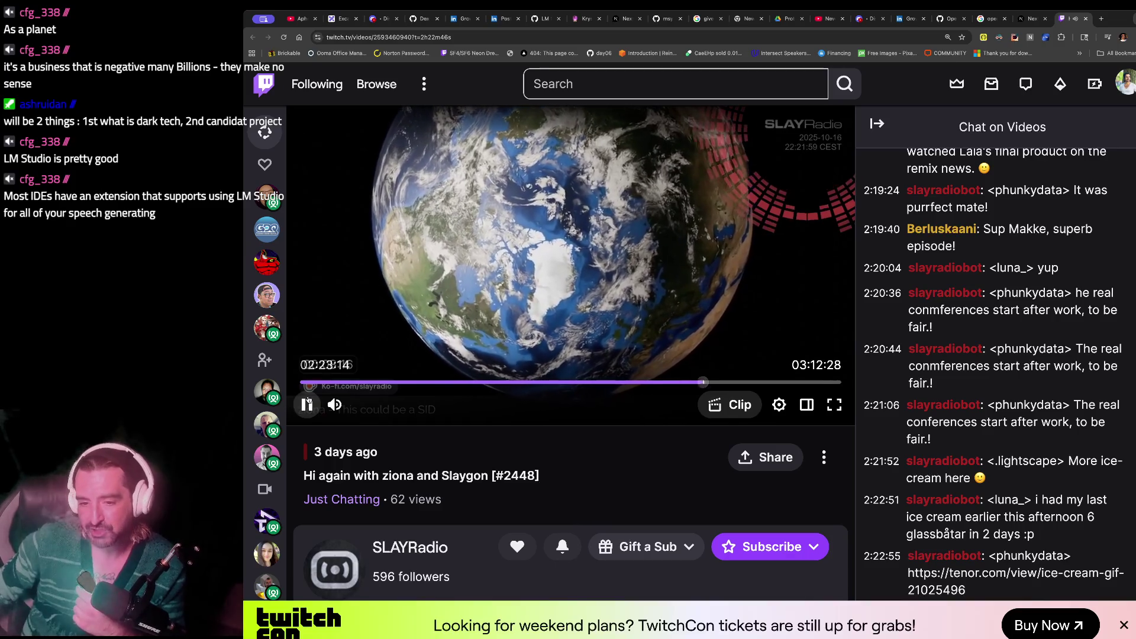
- Toggle the SLAYRadio VOD between paused and playing a few times, leaving it playing
left_click(307, 405)
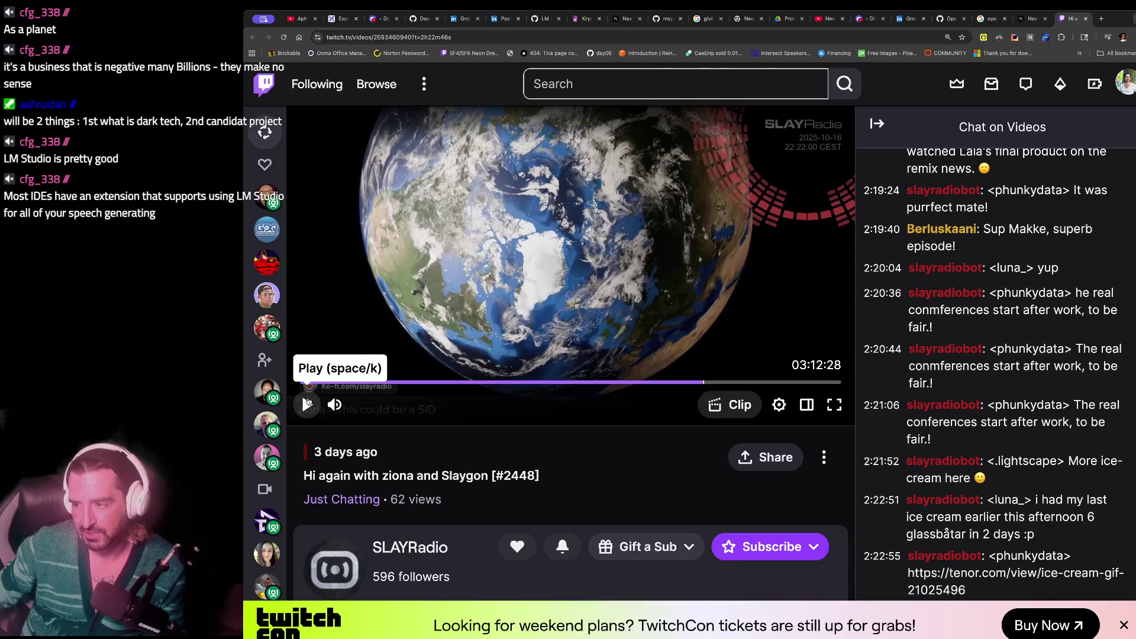
left_click(307, 404)
left_click(307, 404)
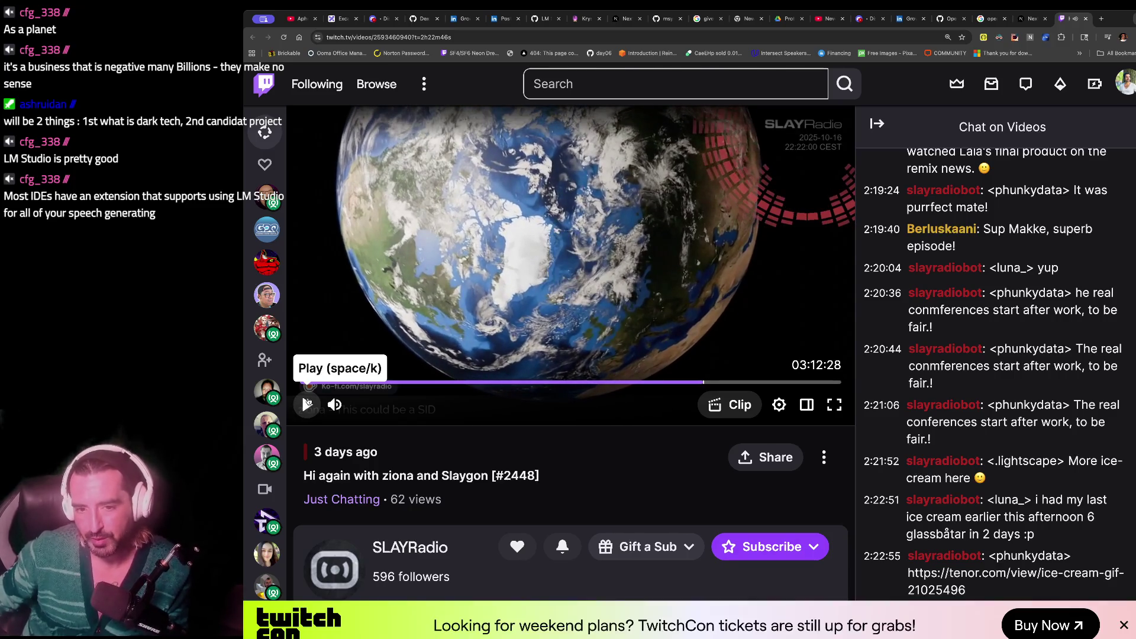
left_click(307, 404)
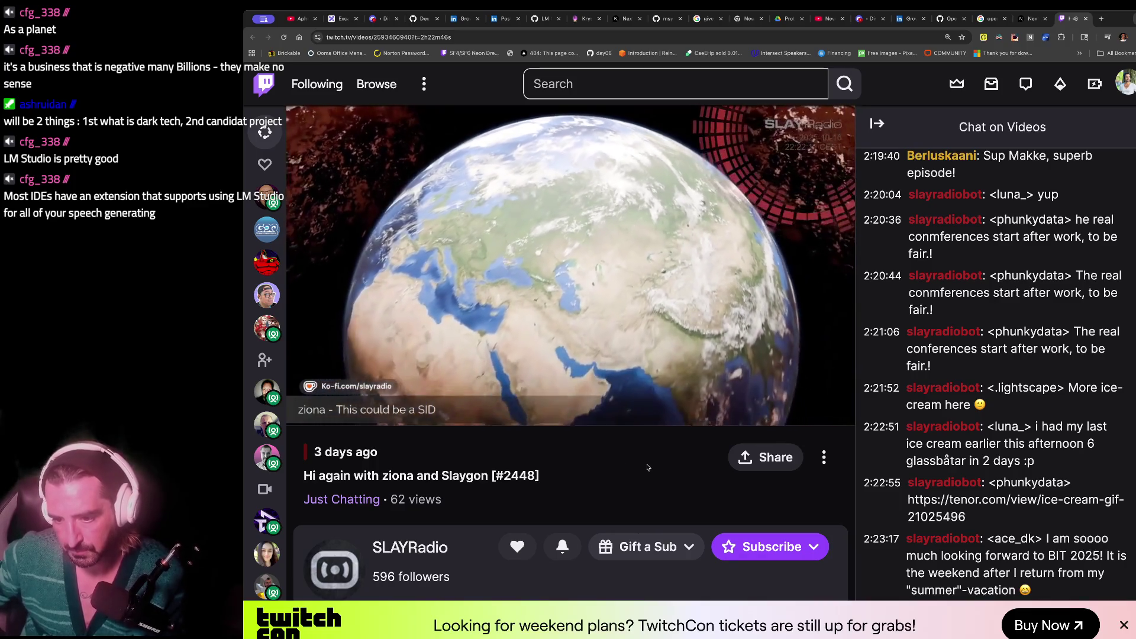
mouse_move(373, 410)
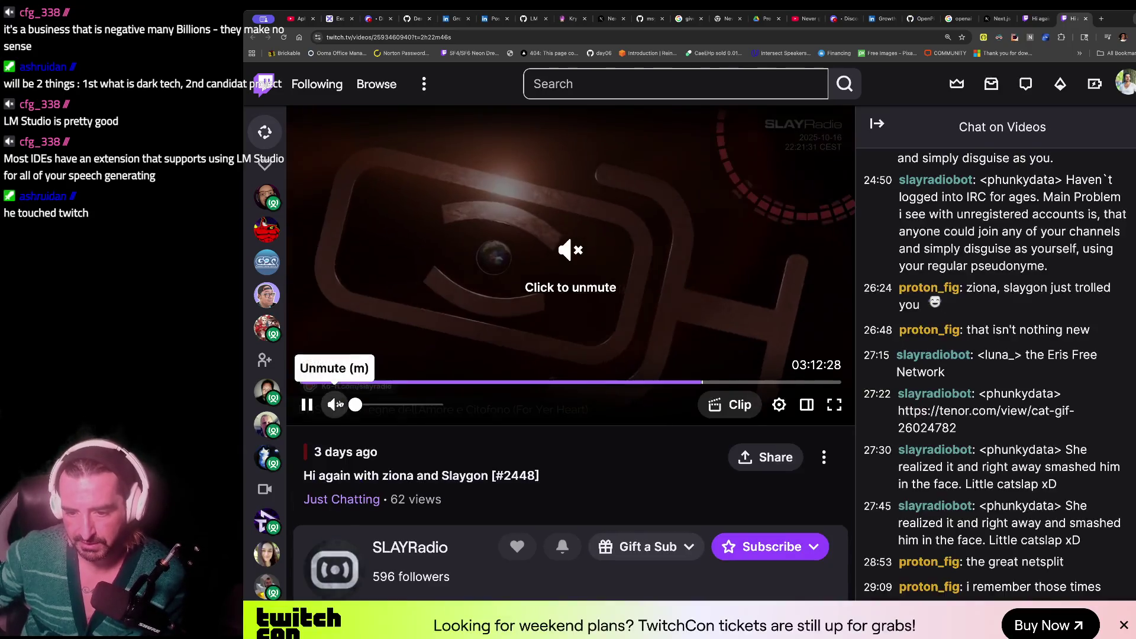
- Unmute the SLAYRadio VOD, then pause it
left_click(335, 404)
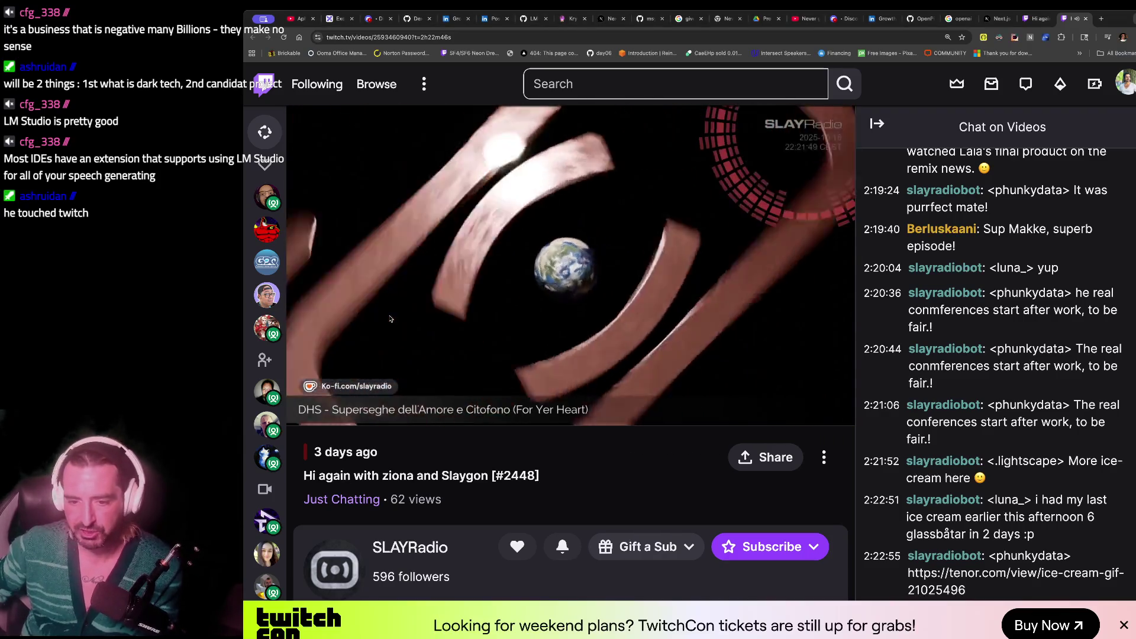
left_click(307, 404)
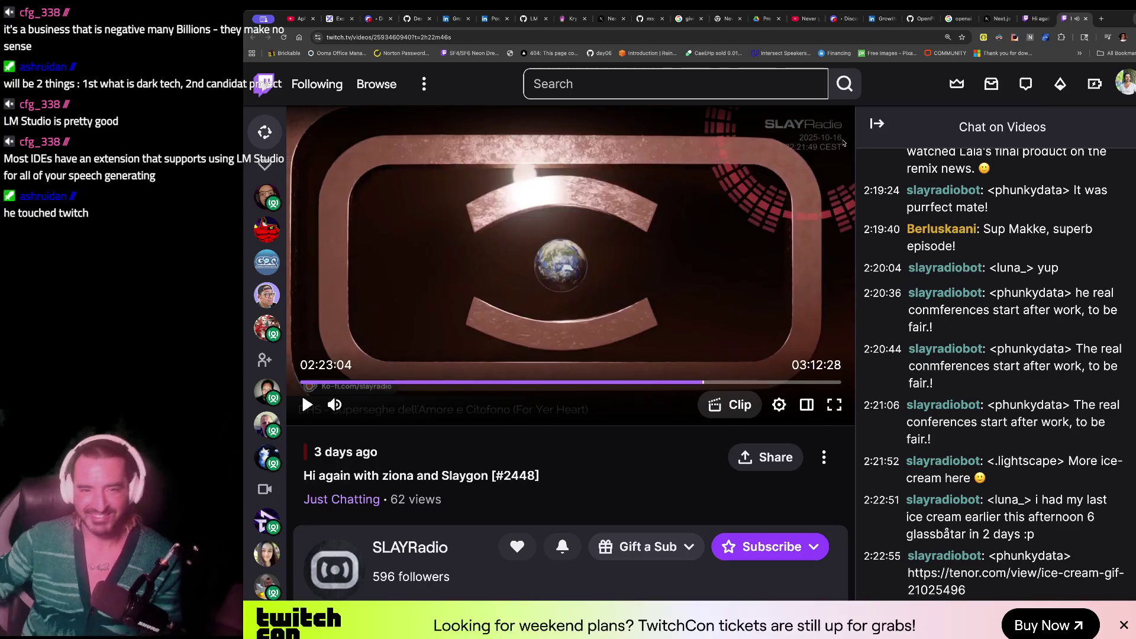
mouse_move(267, 295)
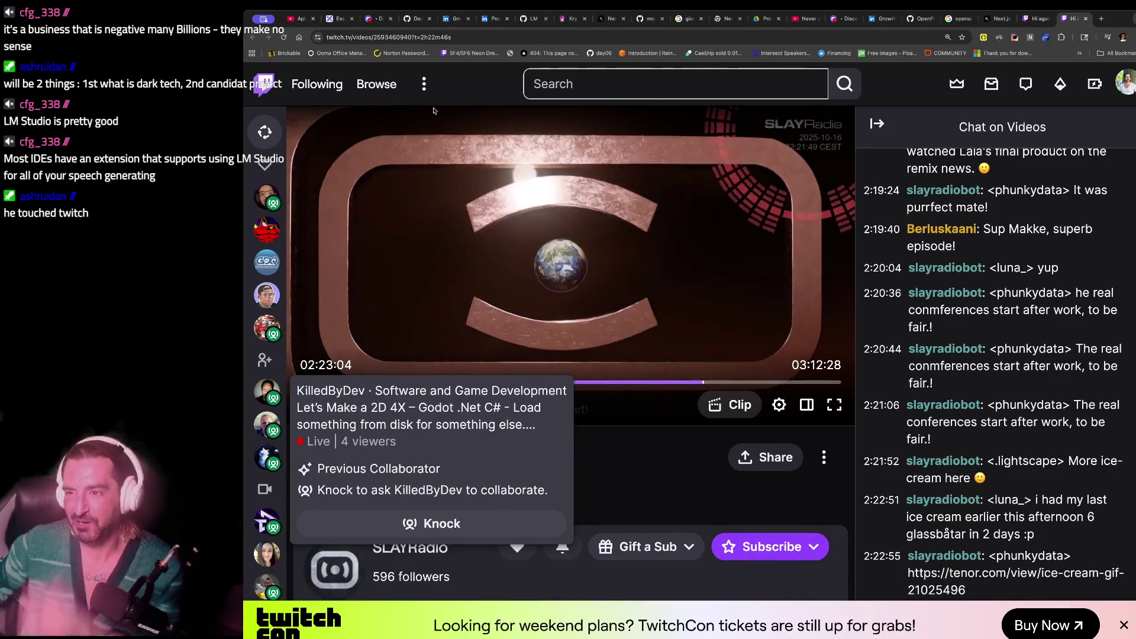
- Close the Twitch tab and resume the Aphex Twin Selected Ambient Works Vol. 3 video on YouTube
key("ctrl+w")
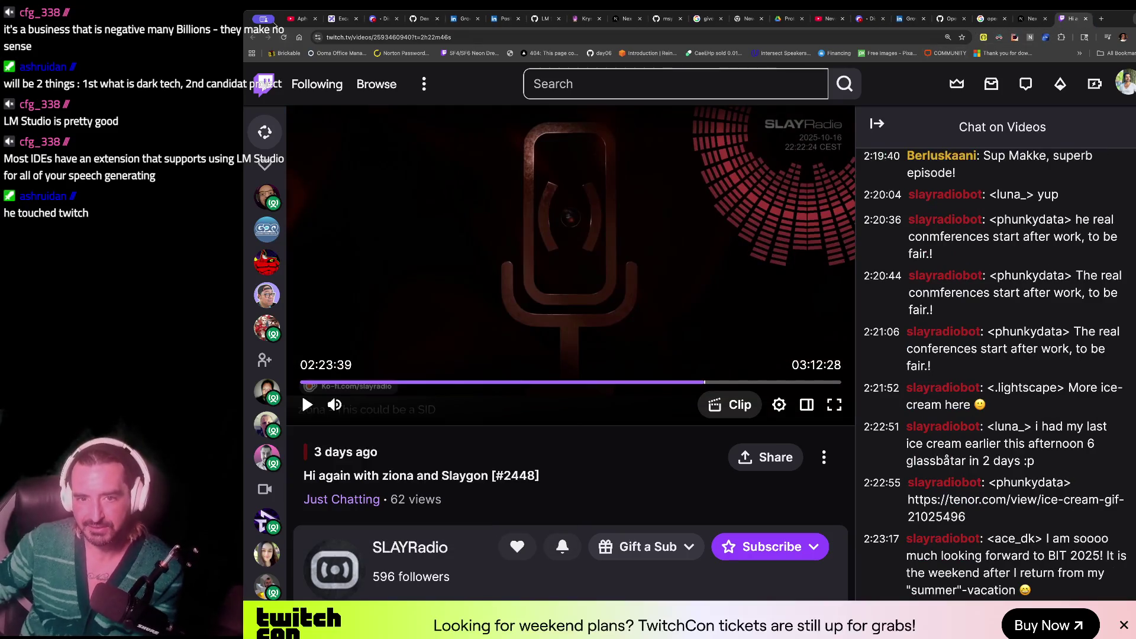
left_click(301, 19)
left_click(451, 478)
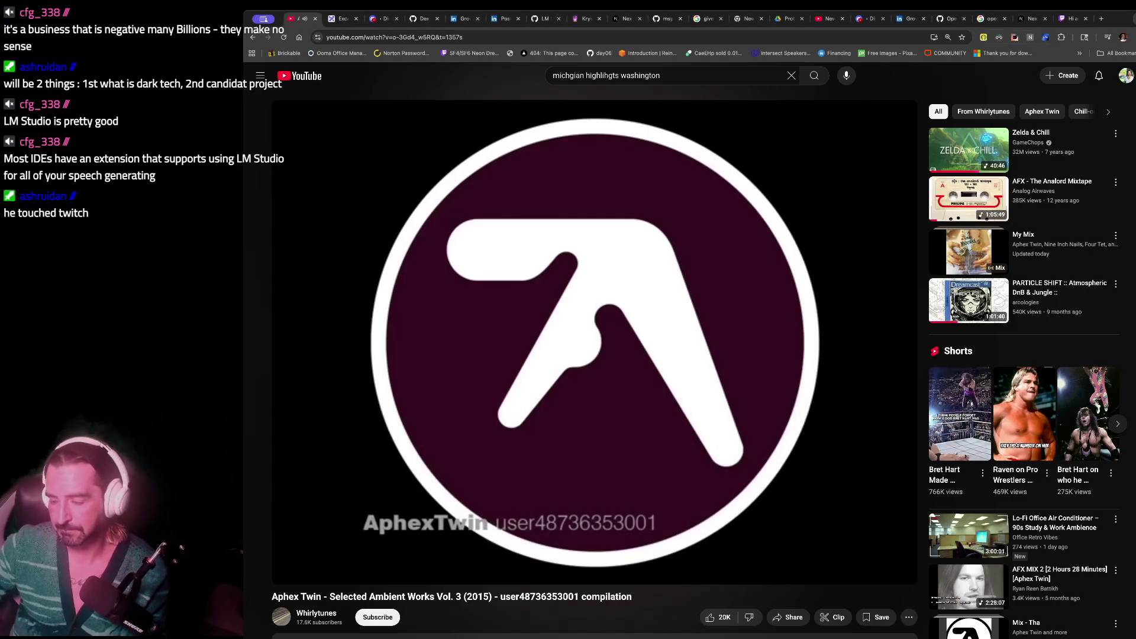
mouse_move(632, 520)
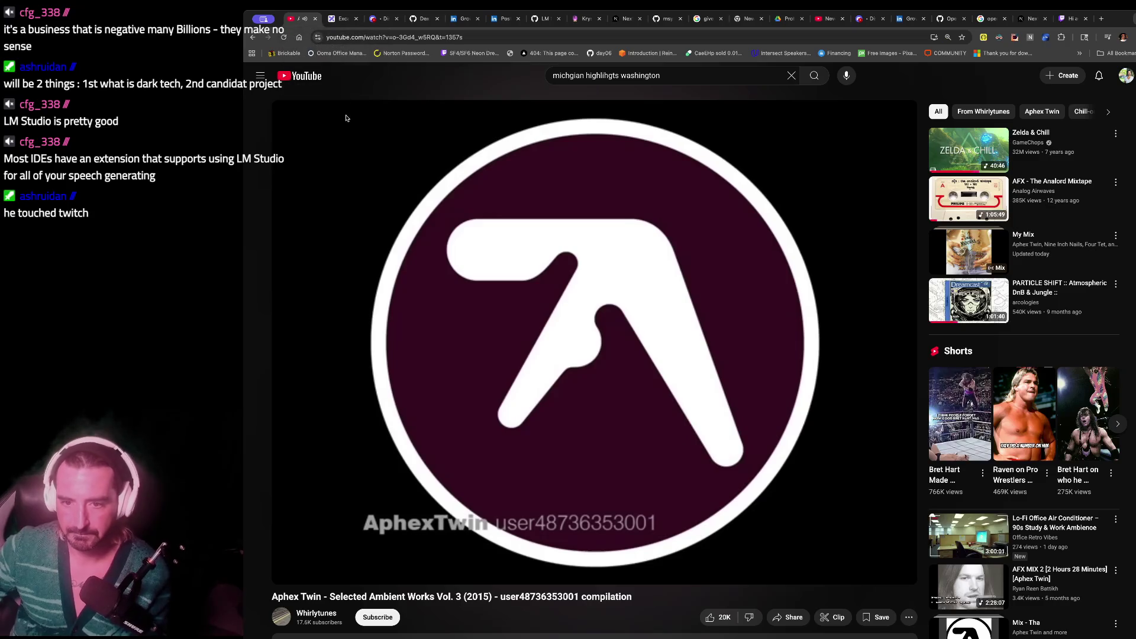
- Open the Streamlit app at localhost:8501 in a new tab
key("ctrl+t")
type("localhost:8501")
key("Return")
- Open the local Next.js Chatbot at localhost:3000 in another new tab
key("ctrl+t")
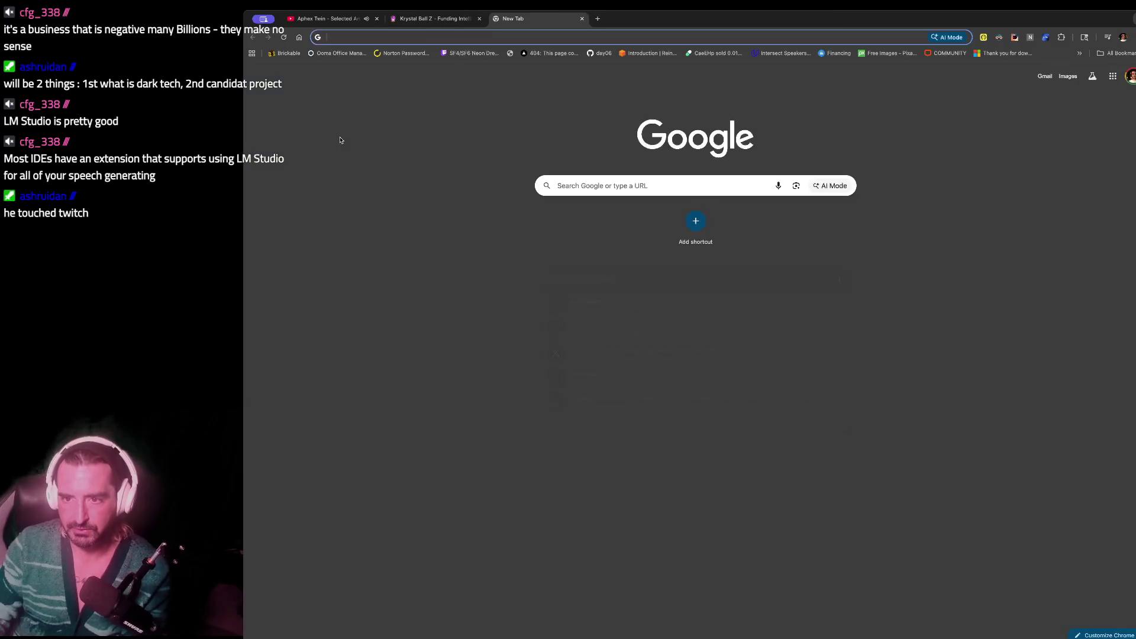
type("localhost:")
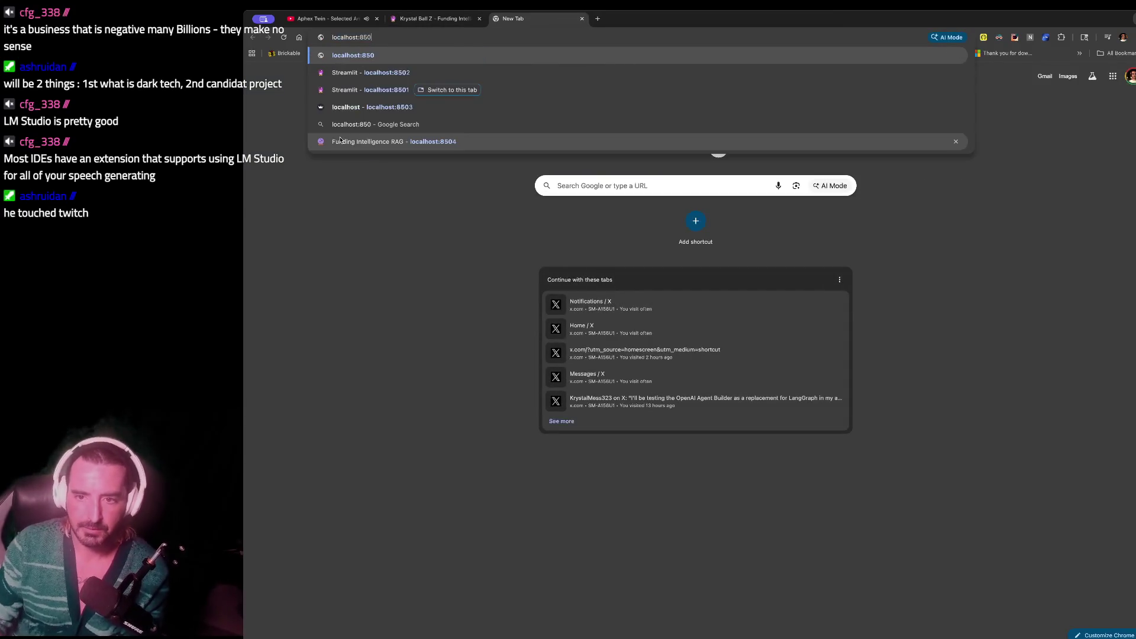
type("3000")
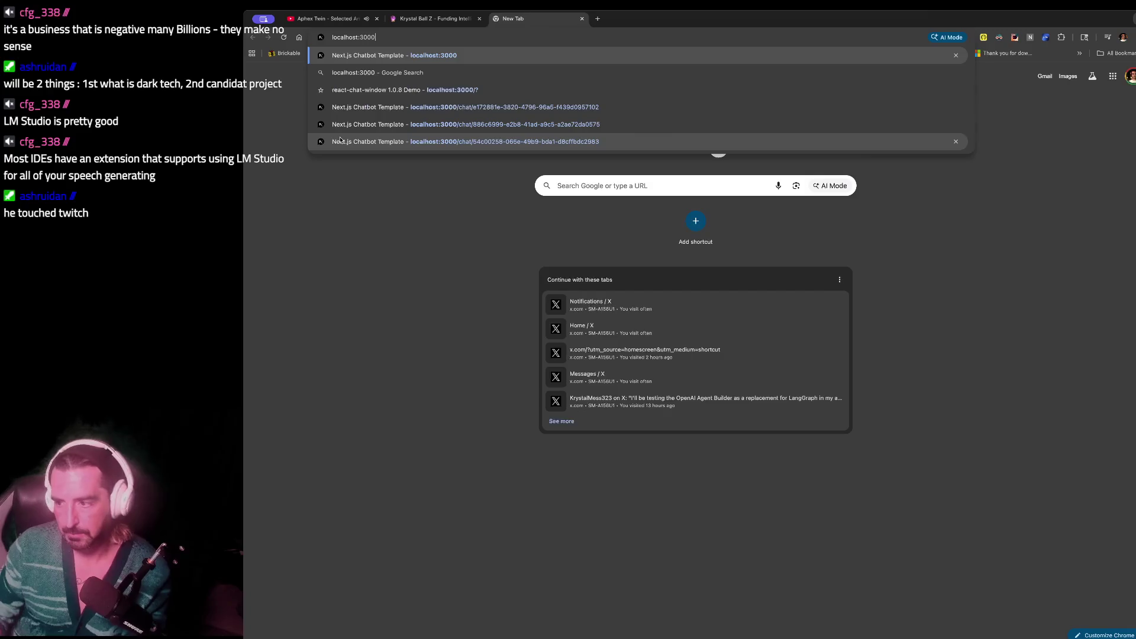
key("Return")
left_click(643, 605)
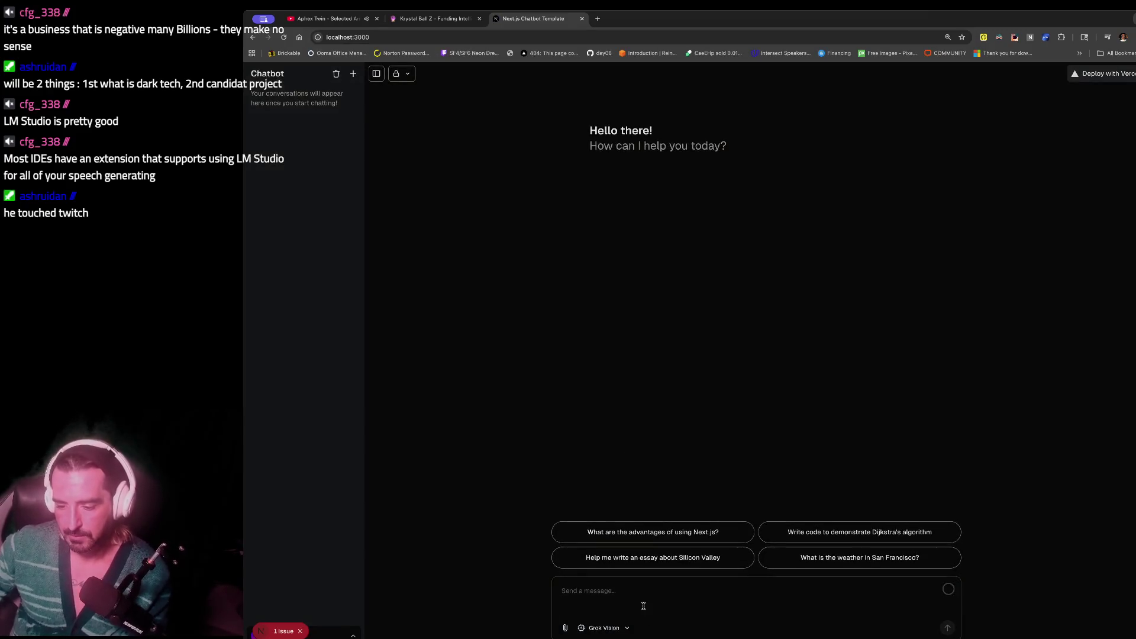
- Send 'hello' to the chatbot and select the text of its reply
type("hello")
key("Return")
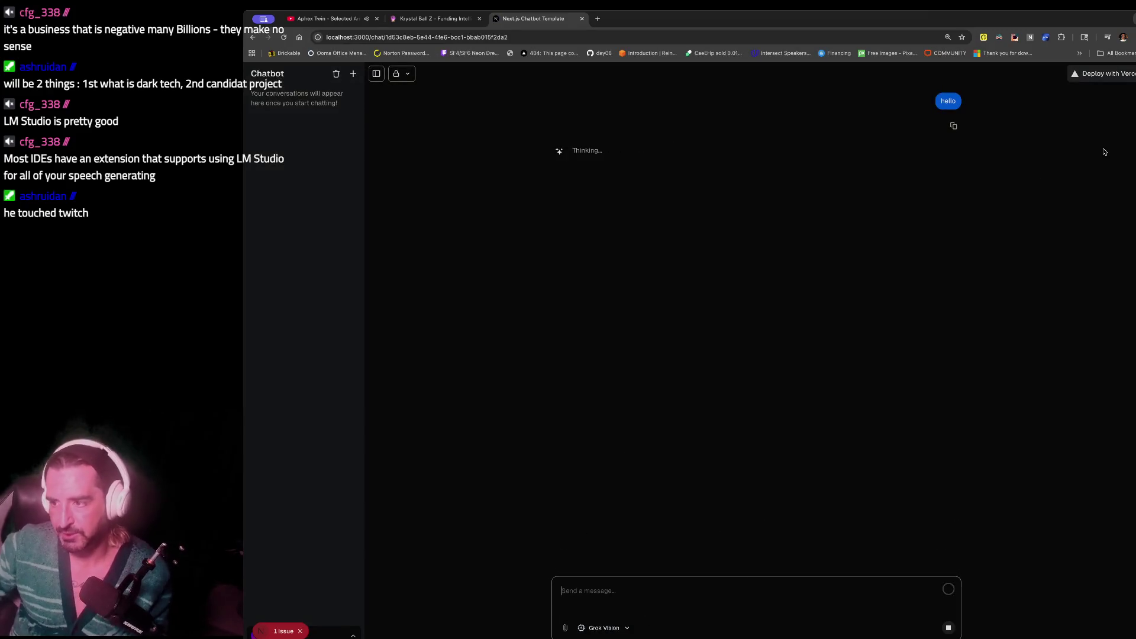
left_click_drag(904, 90, 551, 123)
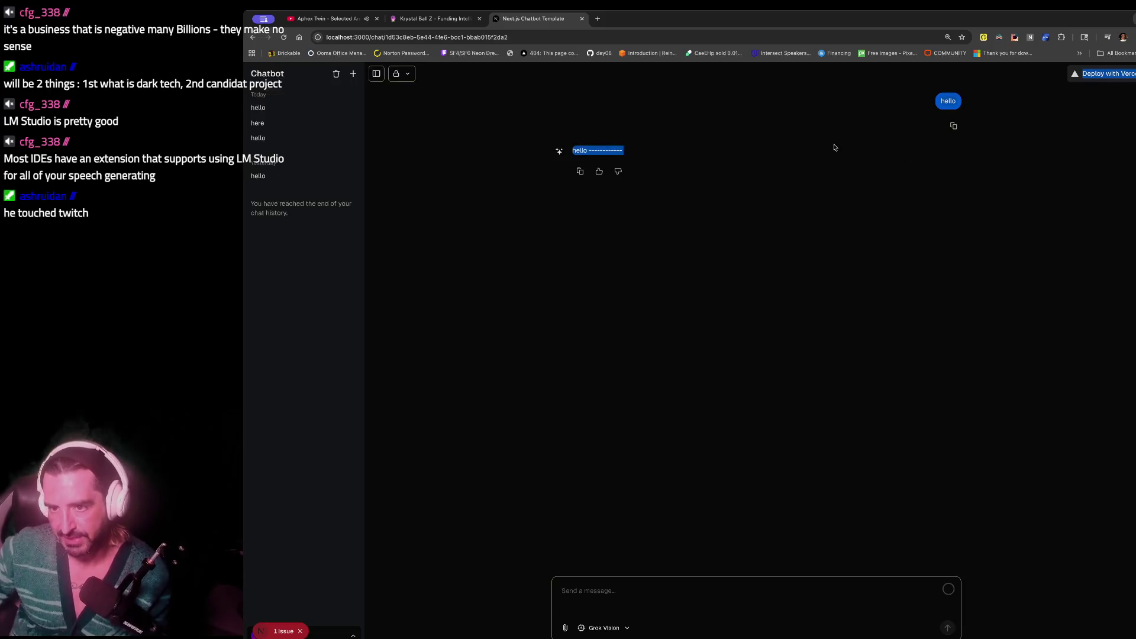
- Open the suggested GitHub aoc2024 src/day06 folder in a new tab
key("ctrl+t")
type("github")
key("Return")
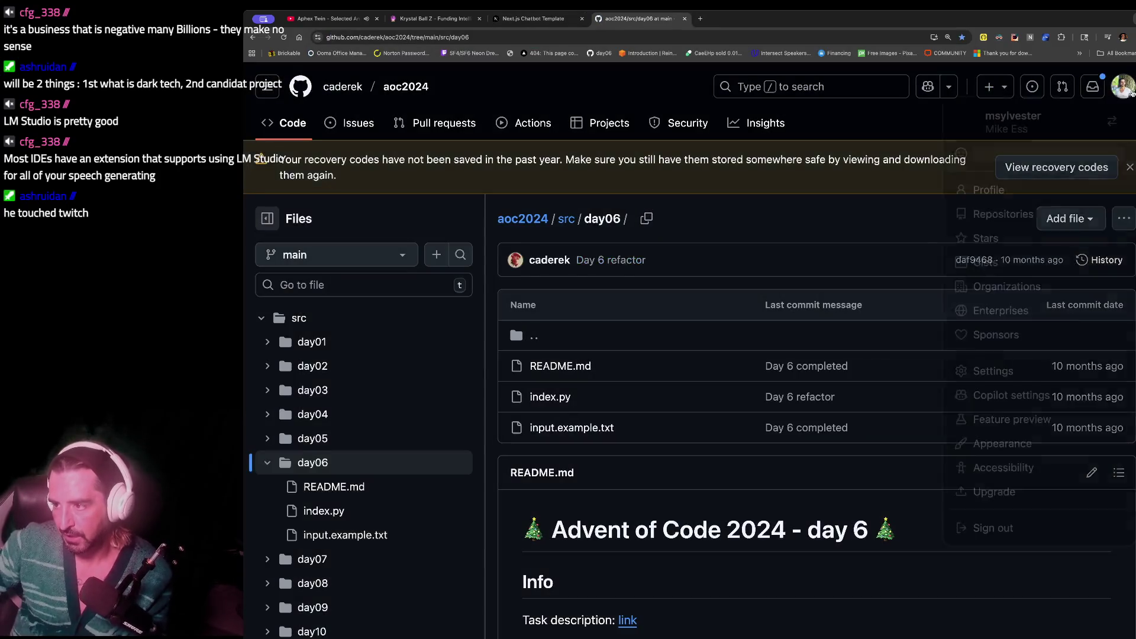
- Browse your GitHub repositories list, looking into the secure_agent repo and back
left_click(1123, 87)
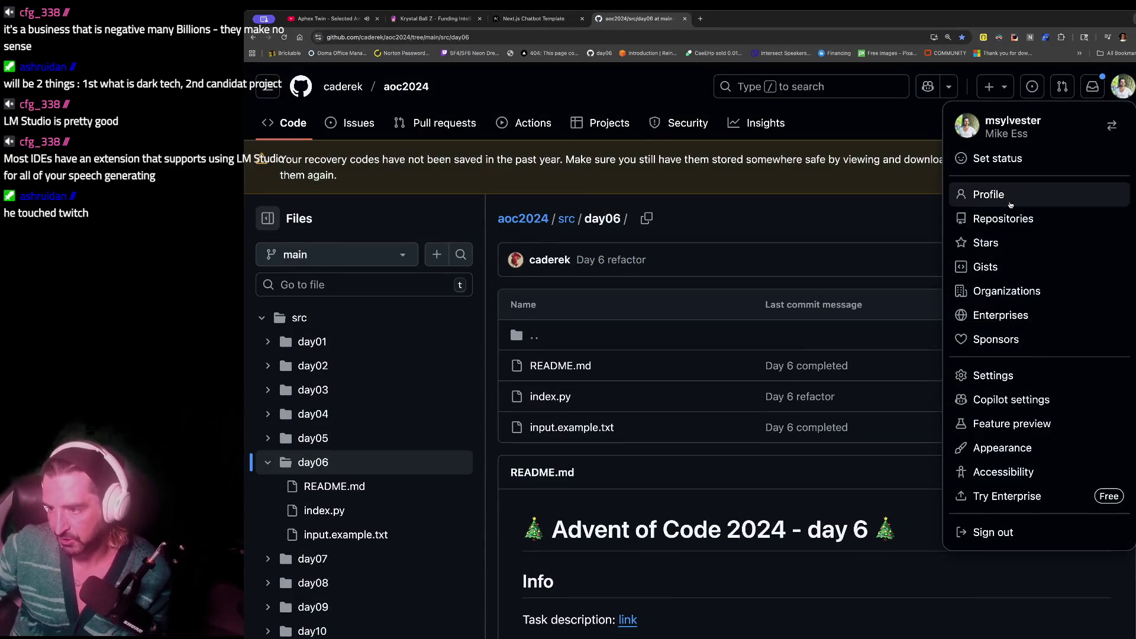
left_click(1003, 218)
scroll(566, 415, "down", 3)
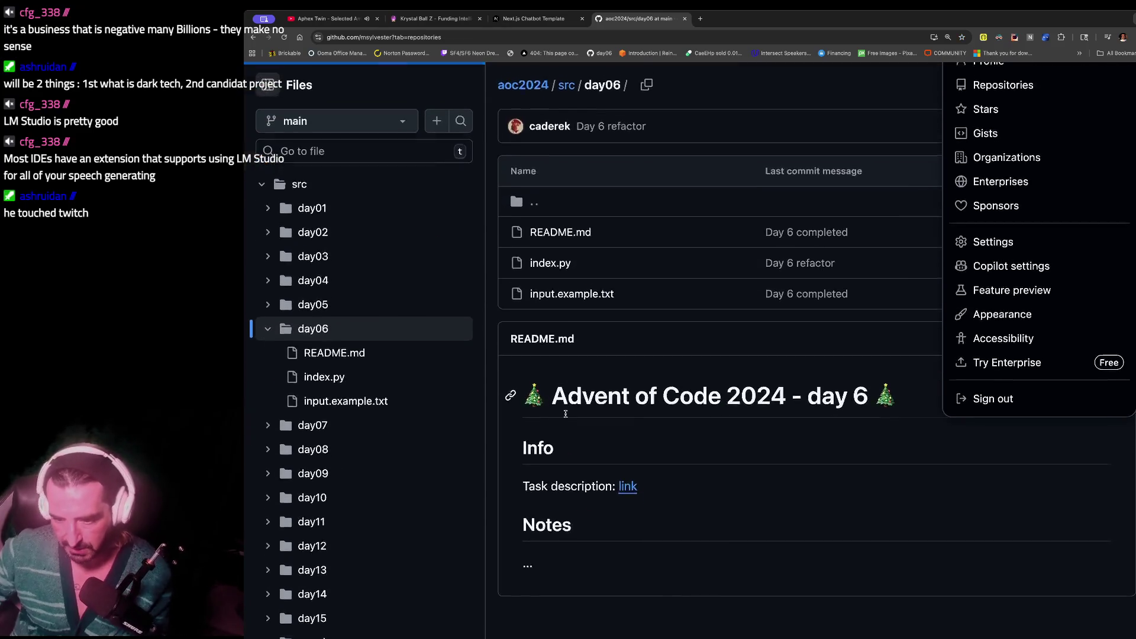
scroll(526, 383, "down", 4)
scroll(526, 383, "down", 2)
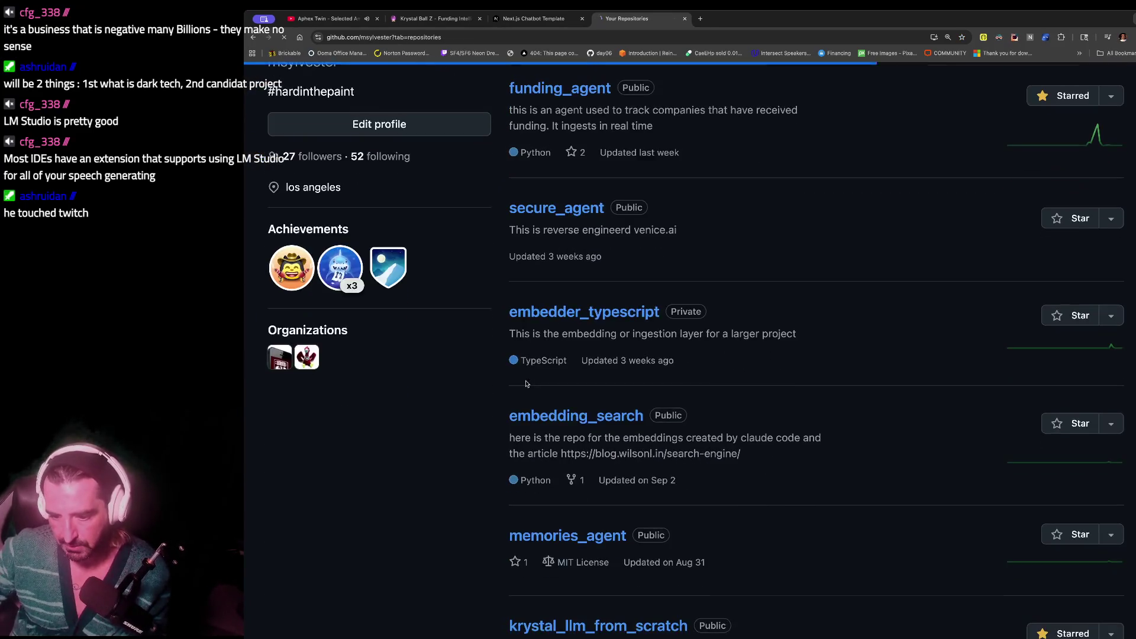
left_click(253, 37)
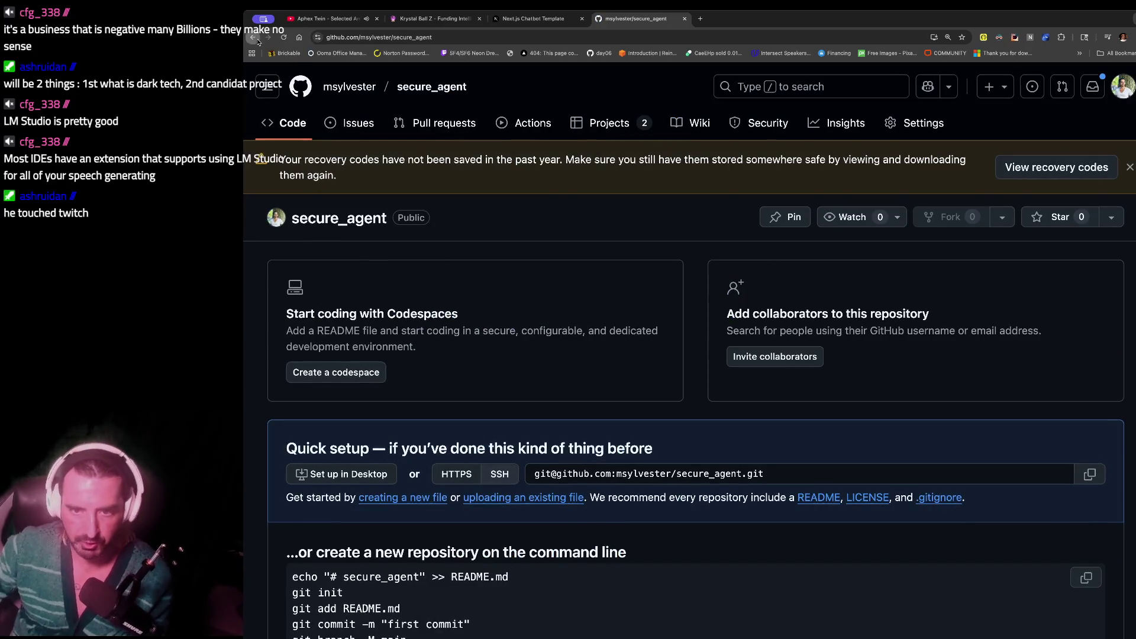
scroll(568, 521, "down", 3)
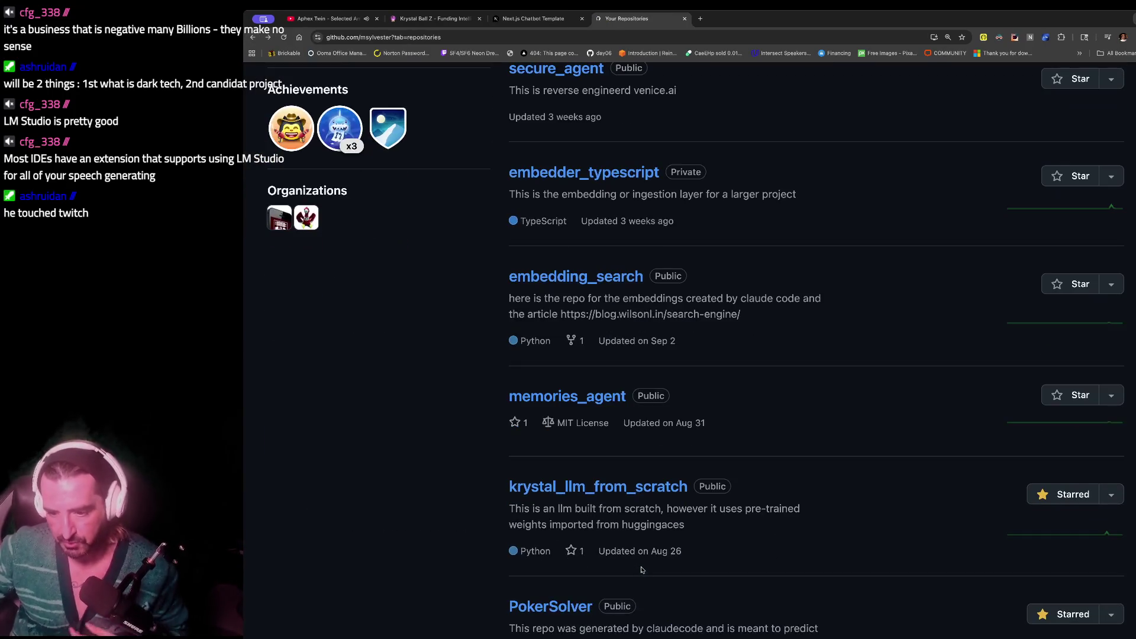
left_click_drag(495, 482, 704, 507)
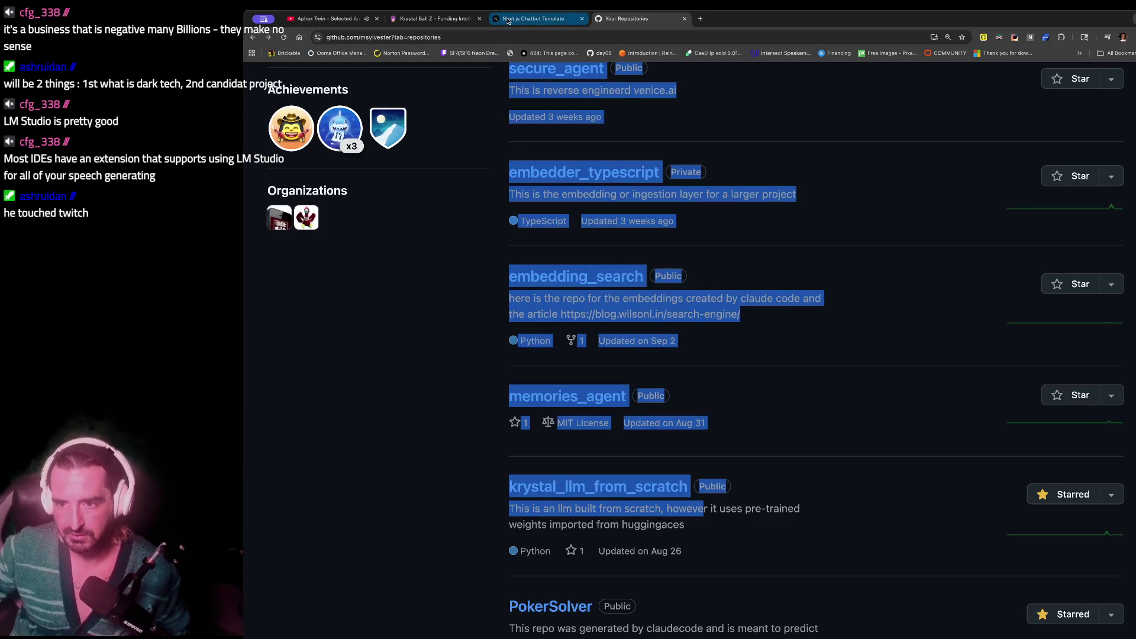
- Return to the Next.js Chatbot tab, clear its text selection, and switch to iTerm2
left_click(533, 18)
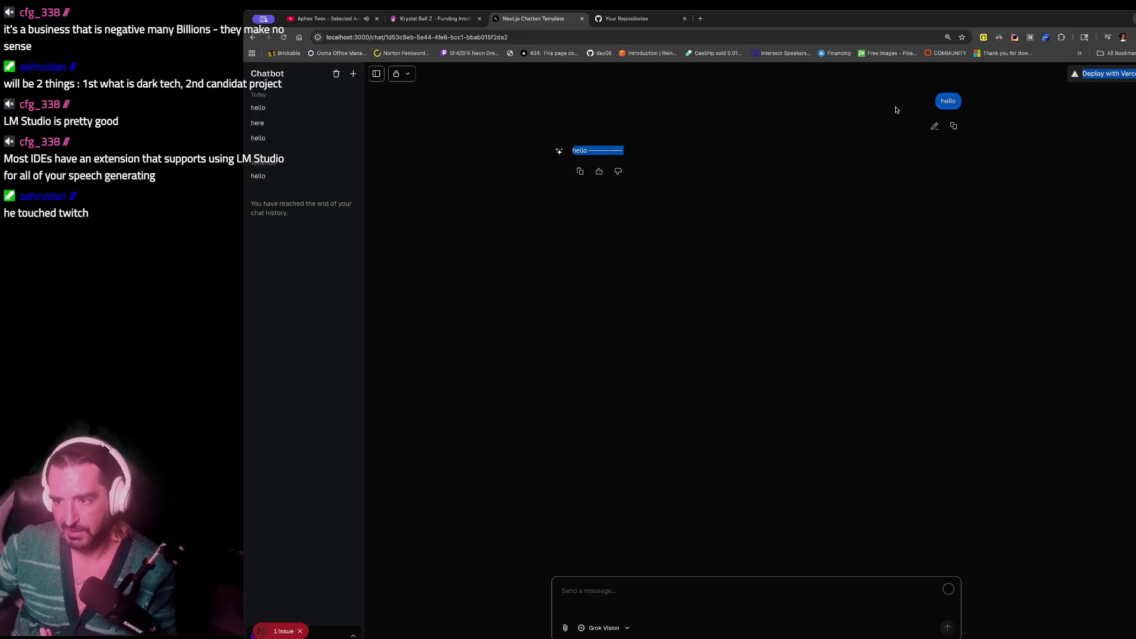
left_click(594, 148)
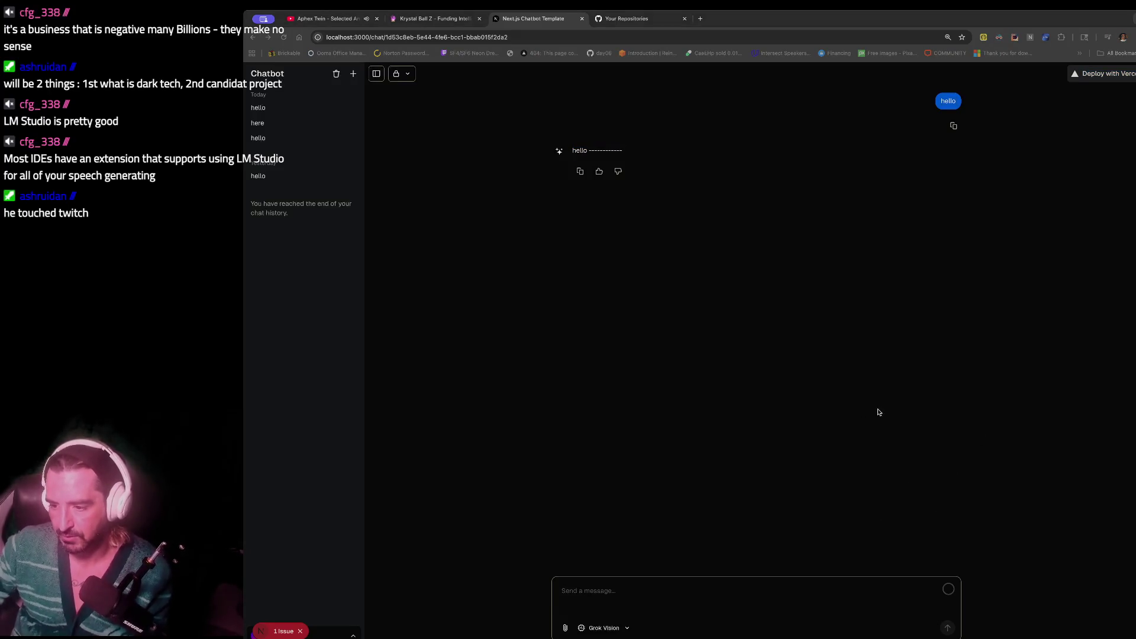
key("super+Tab")
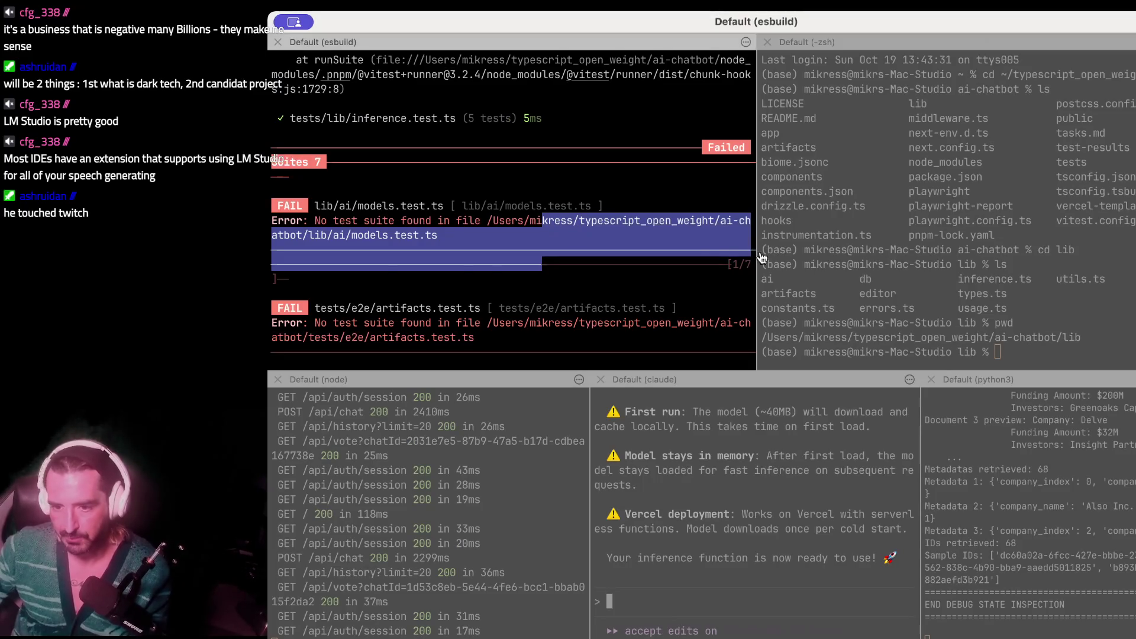
- List the contents of the ai-chatbot lib folder in the zsh pane
left_click(685, 245)
scroll(404, 177, "down", 10)
scroll(371, 172, "up", 3)
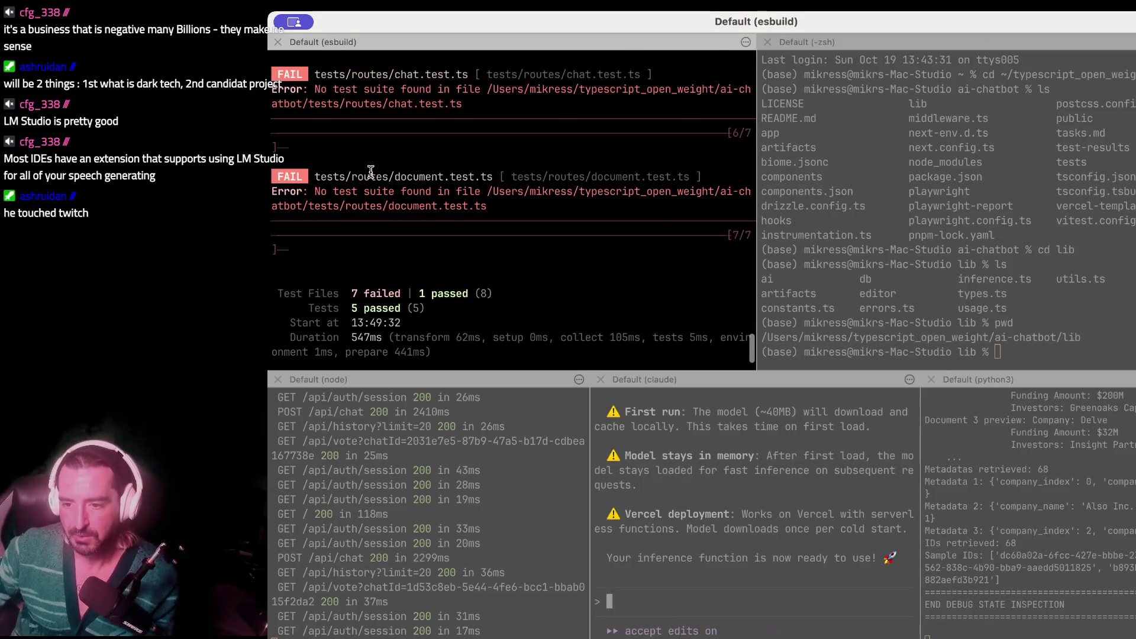
left_click(805, 155)
type("ls")
key("Return")
- Run conda deactivate after a misspelled attempt, then list the lib folder again
type("conda deactive")
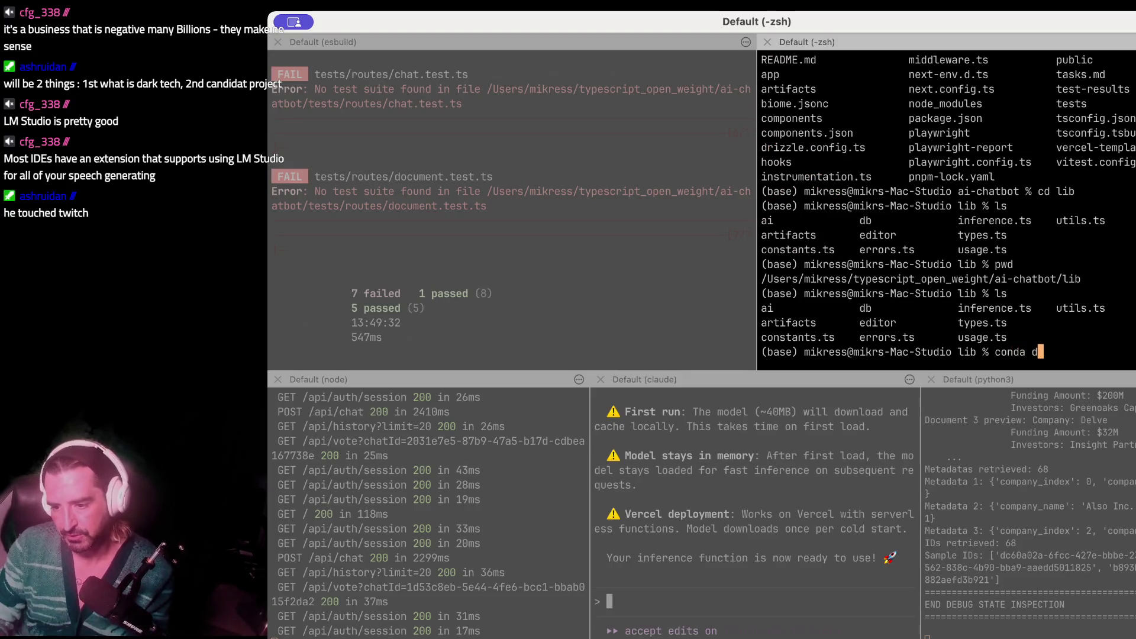
key("Return")
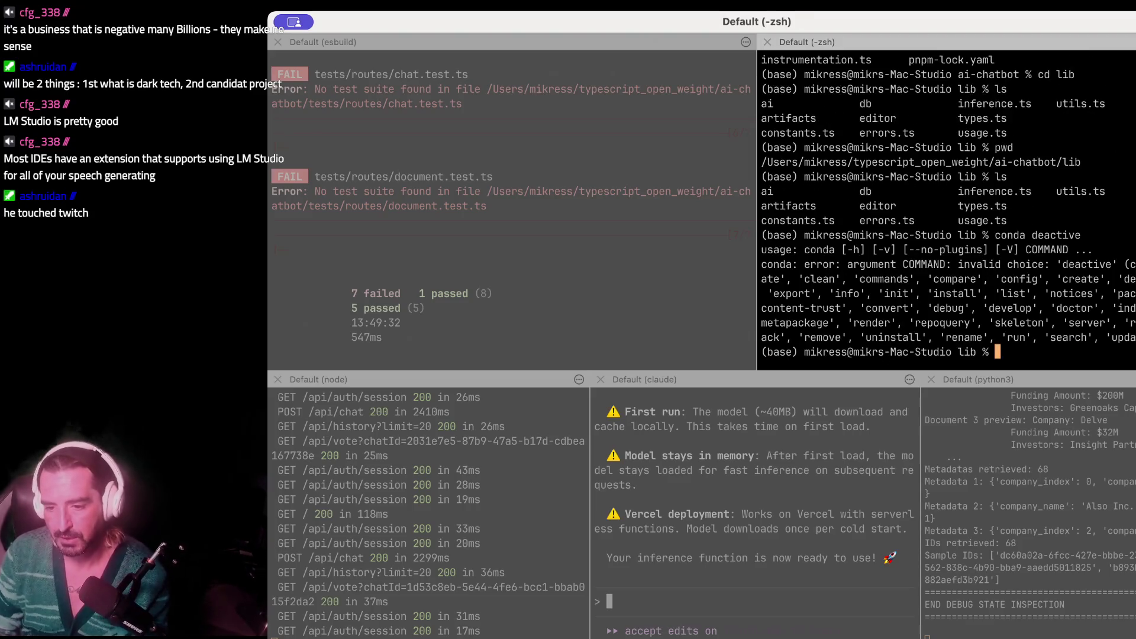
type("conda de")
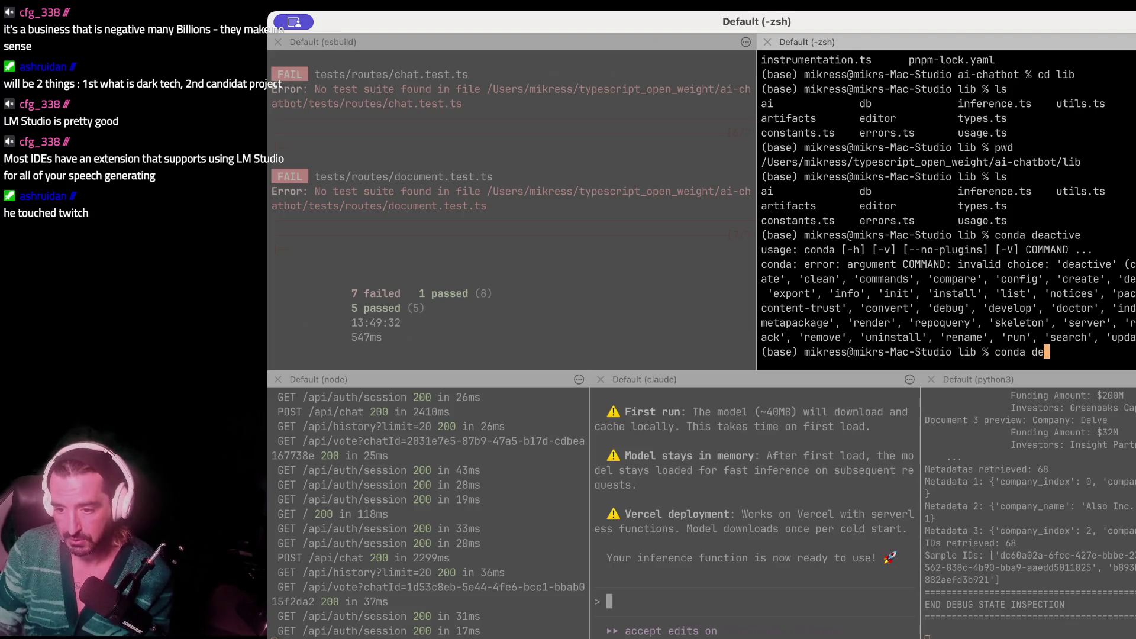
type("activate")
key("Return")
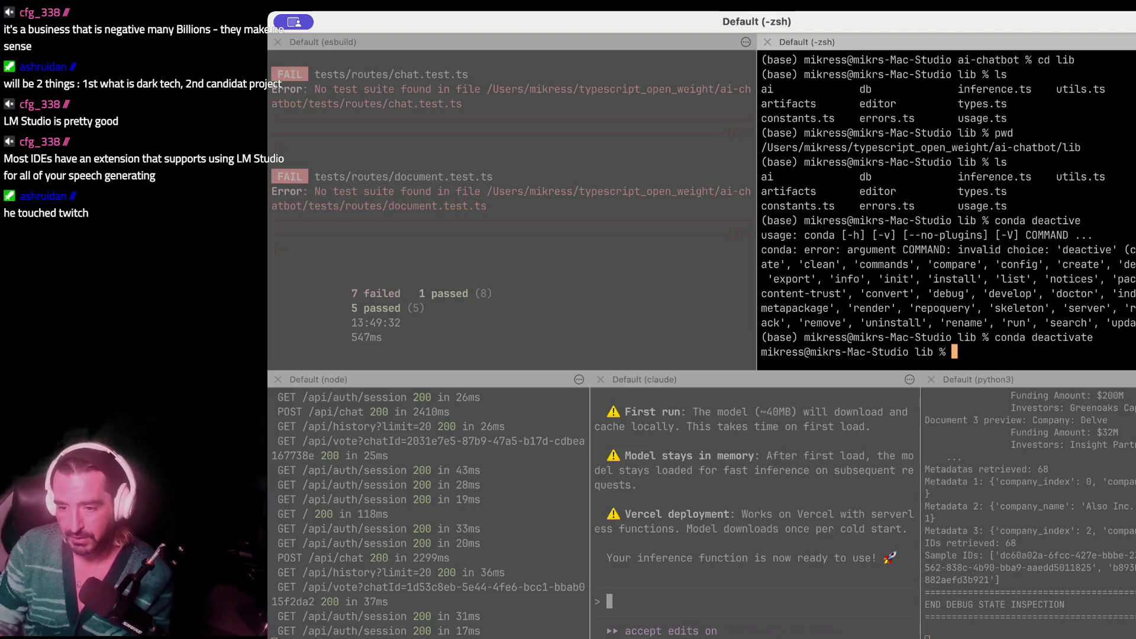
type("ls")
key("Return")
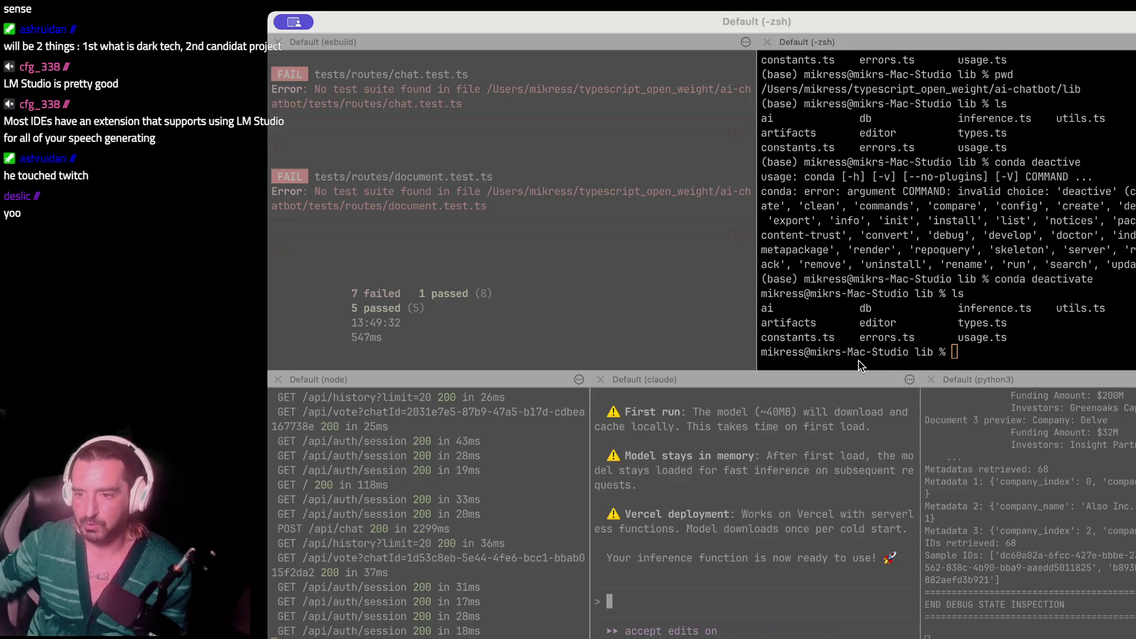
left_click(1008, 313)
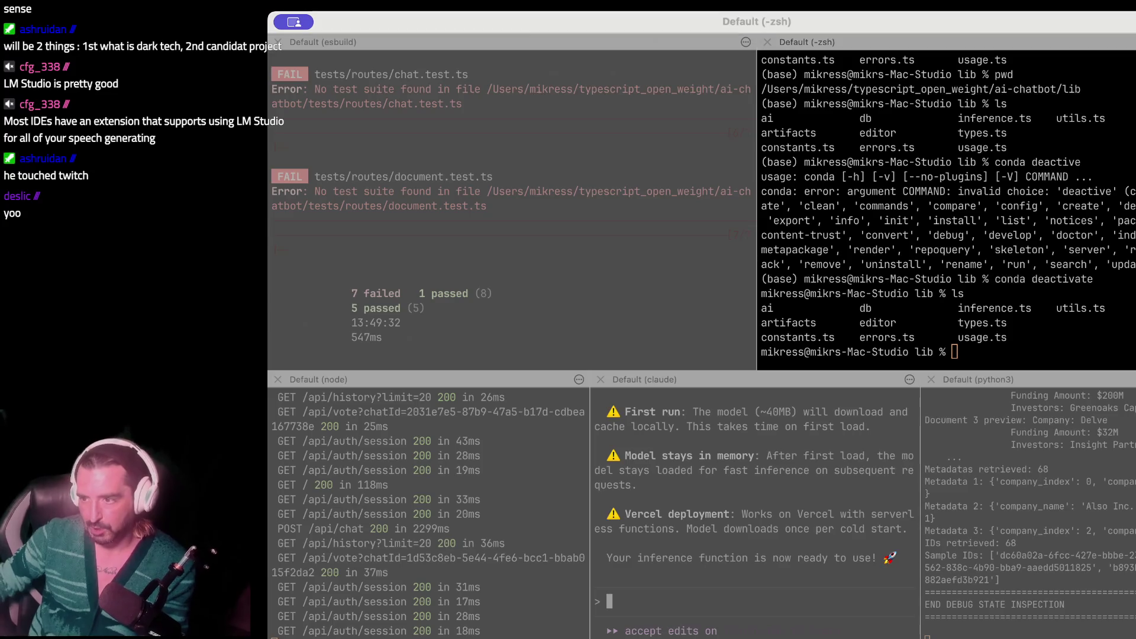
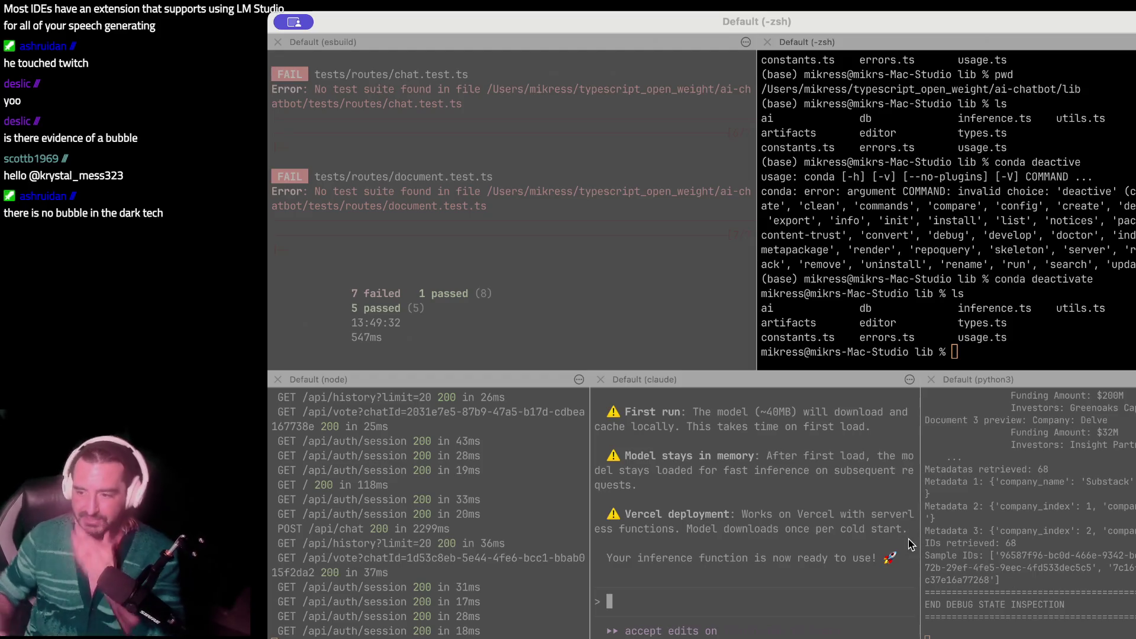
- Return to Krystal Ball Z's Funding page showing Anthropic's $13B Series F at $183B valuation
key("super+Tab")
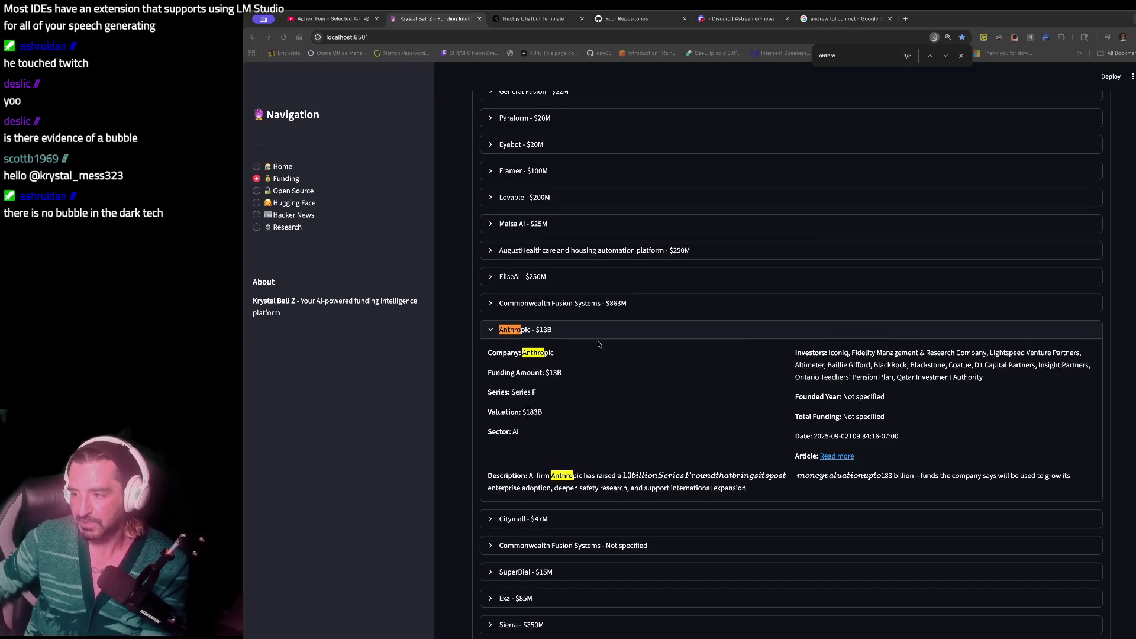
left_click_drag(521, 353, 545, 355)
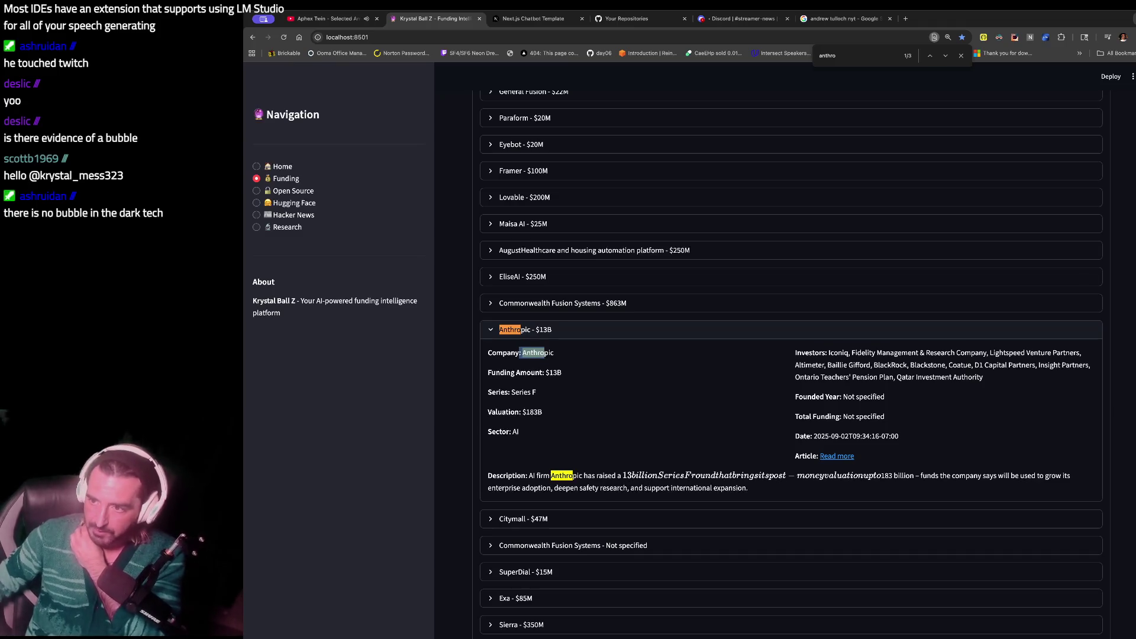
left_click(840, 18)
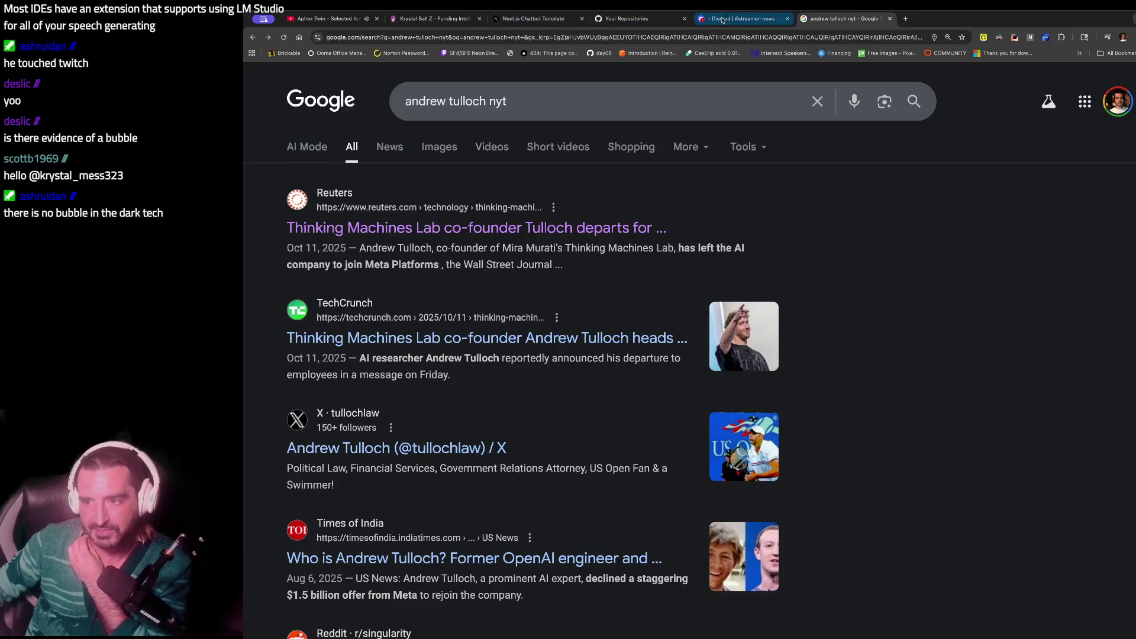
left_click(740, 19)
left_click(450, 18)
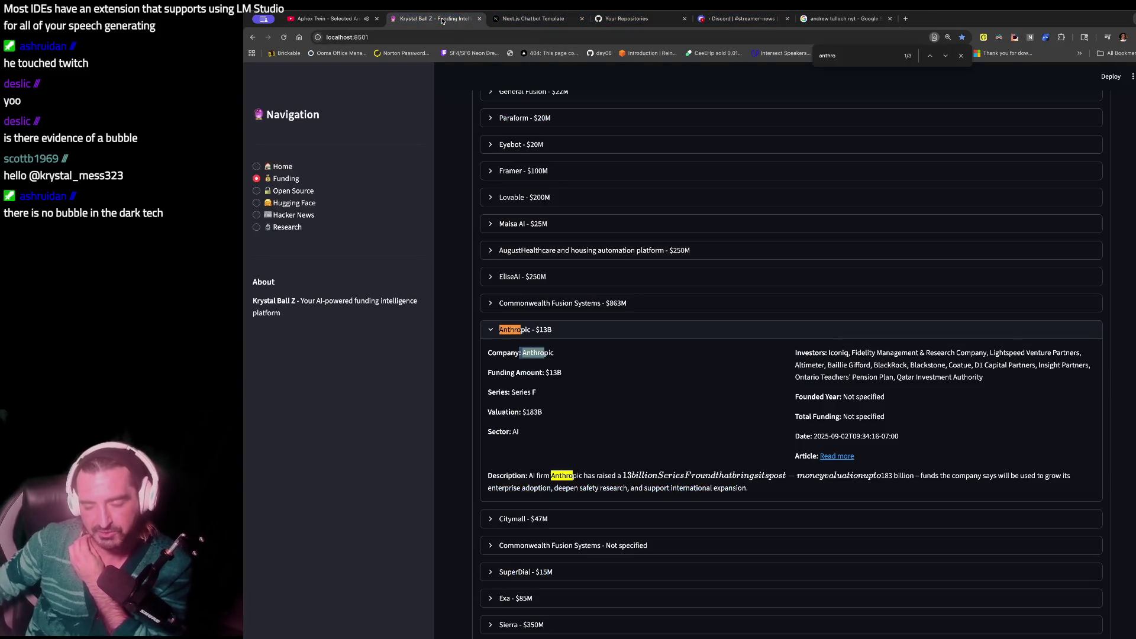
left_click(551, 437)
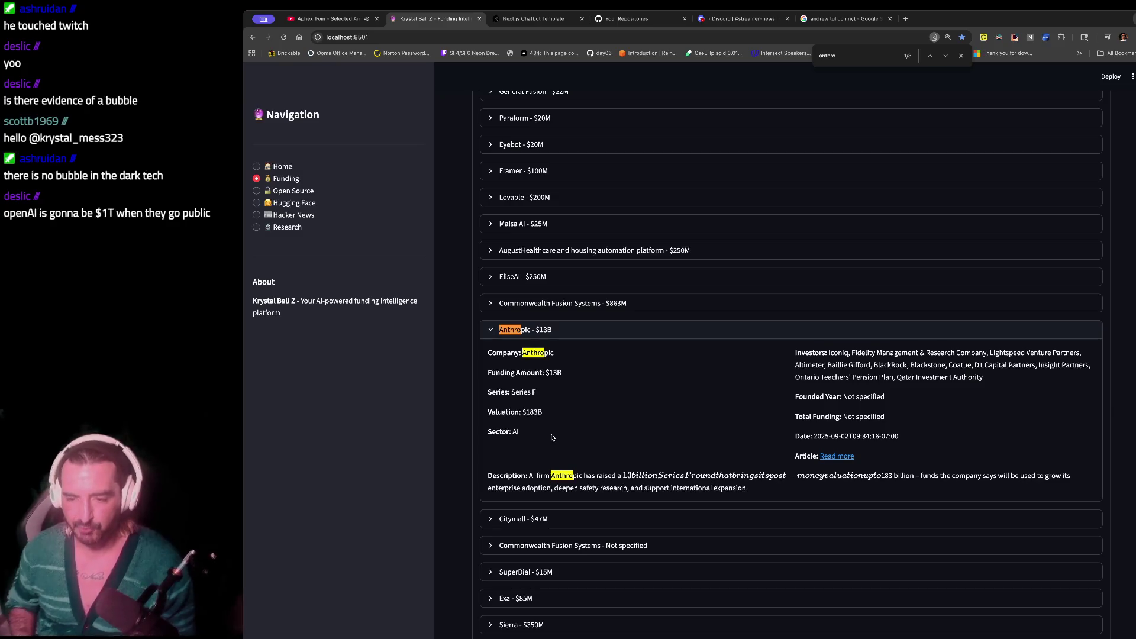
- Open LinkedIn in a new browser tab
key("ctrl+t")
type("linkedin.com")
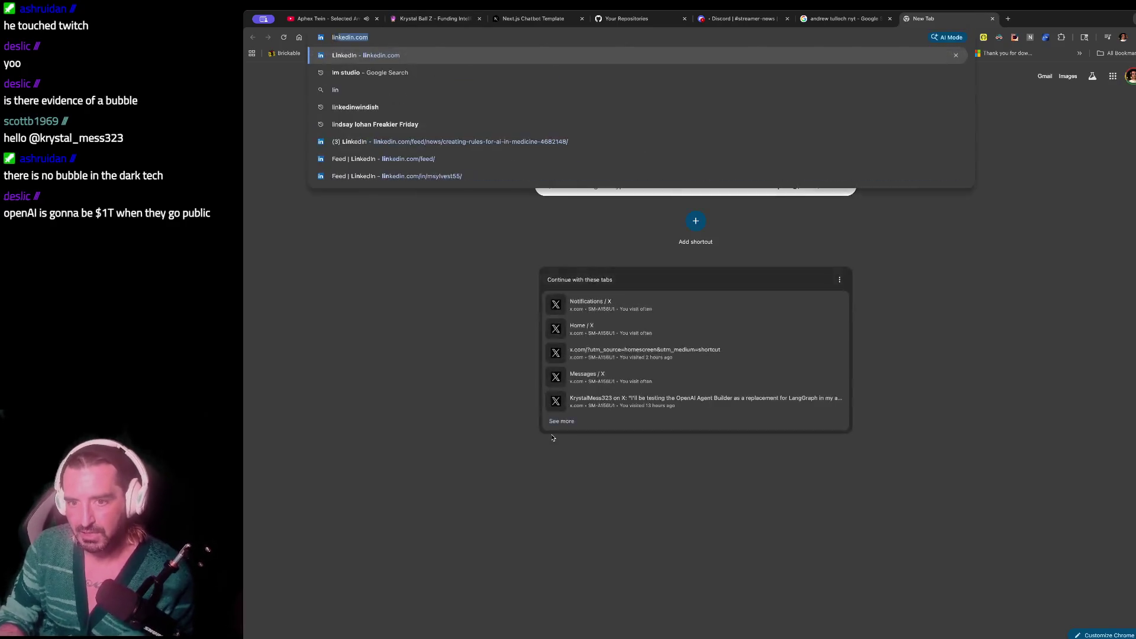
key("Return")
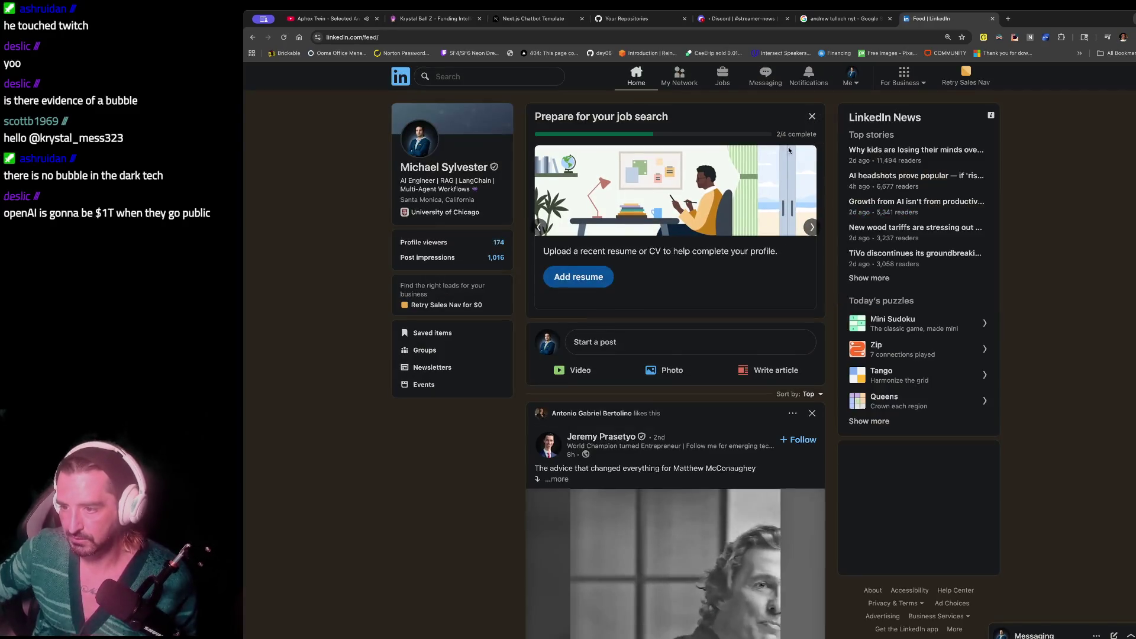
- Go to your own profile and enlarge the recent post's inference test screenshot
left_click(851, 77)
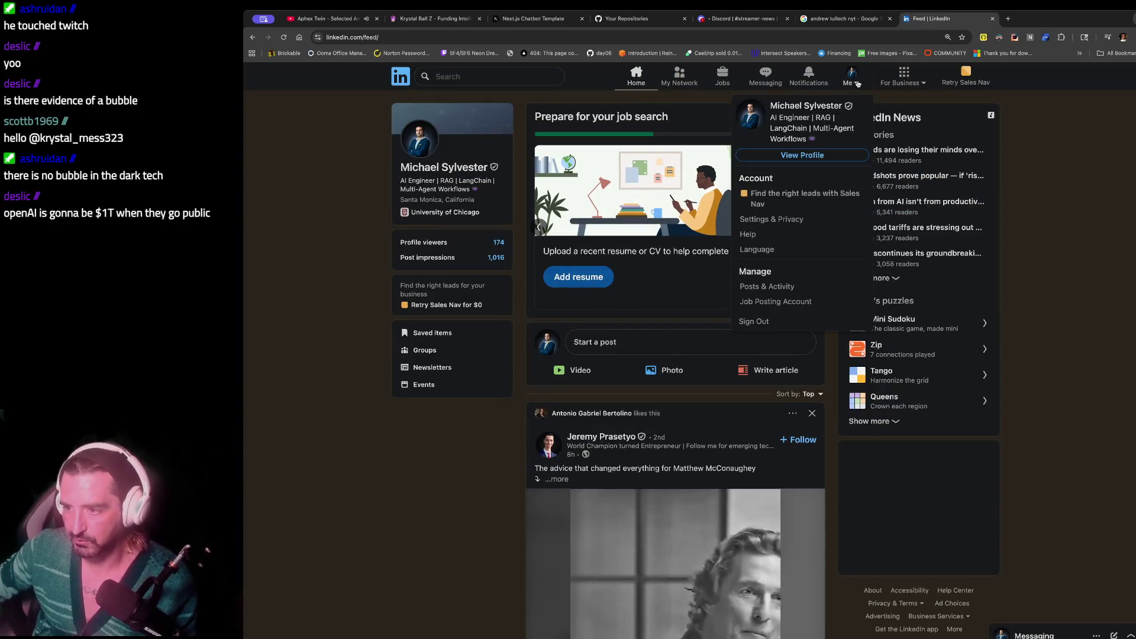
left_click(803, 154)
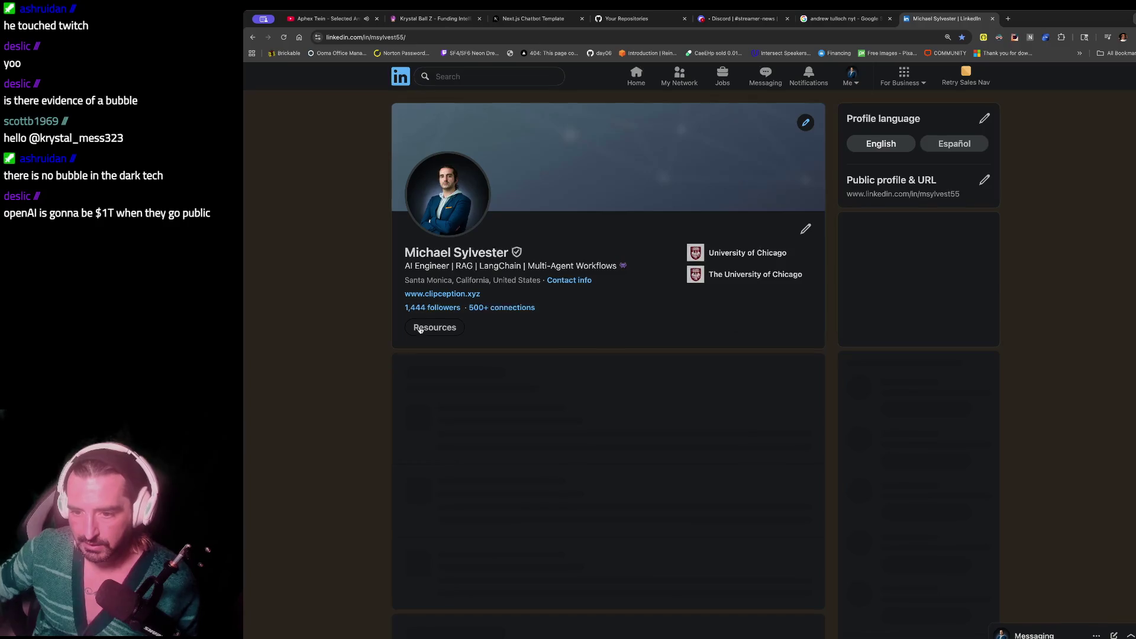
scroll(418, 332, "down", 10)
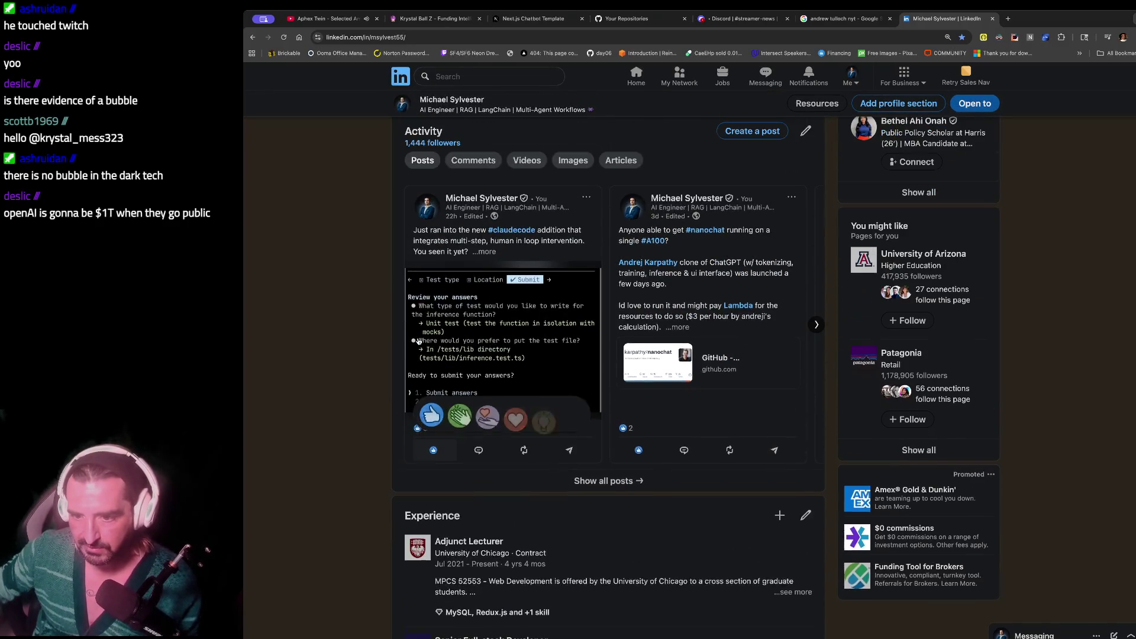
left_click(489, 343)
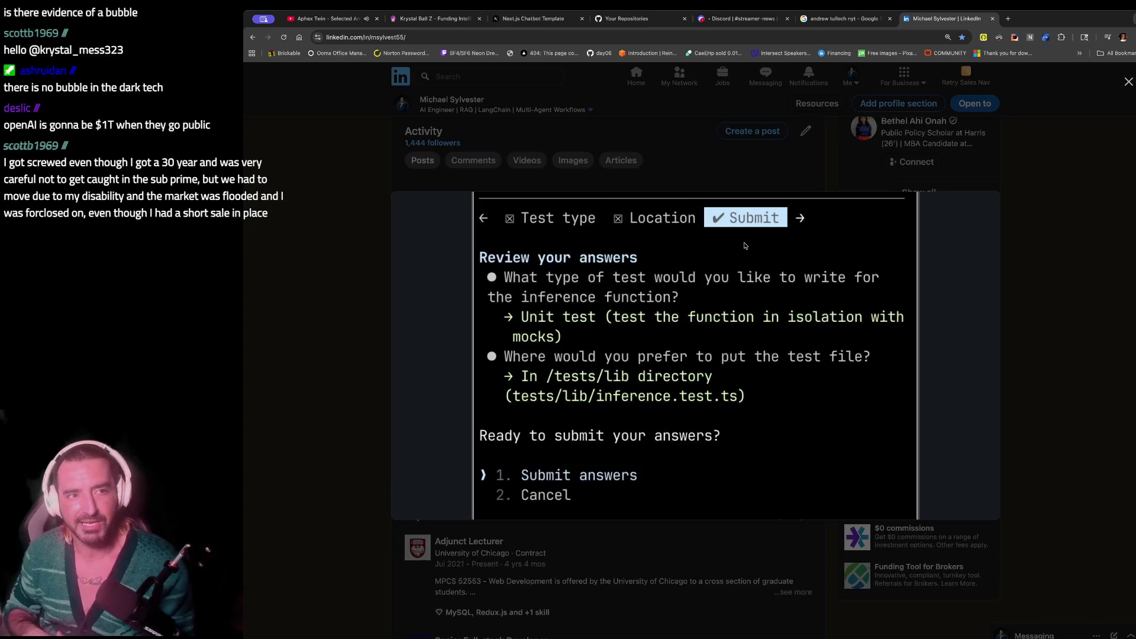
- Back on Krystal Ball Z, highlight Anthropic's $183B valuation figure
left_click(435, 19)
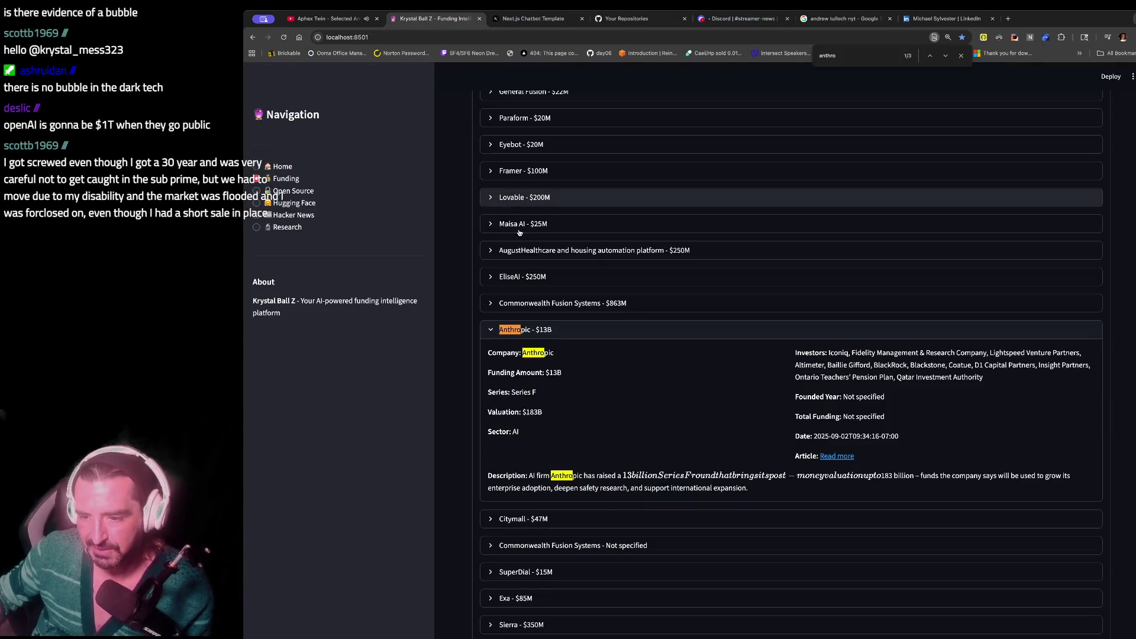
left_click_drag(543, 413, 514, 414)
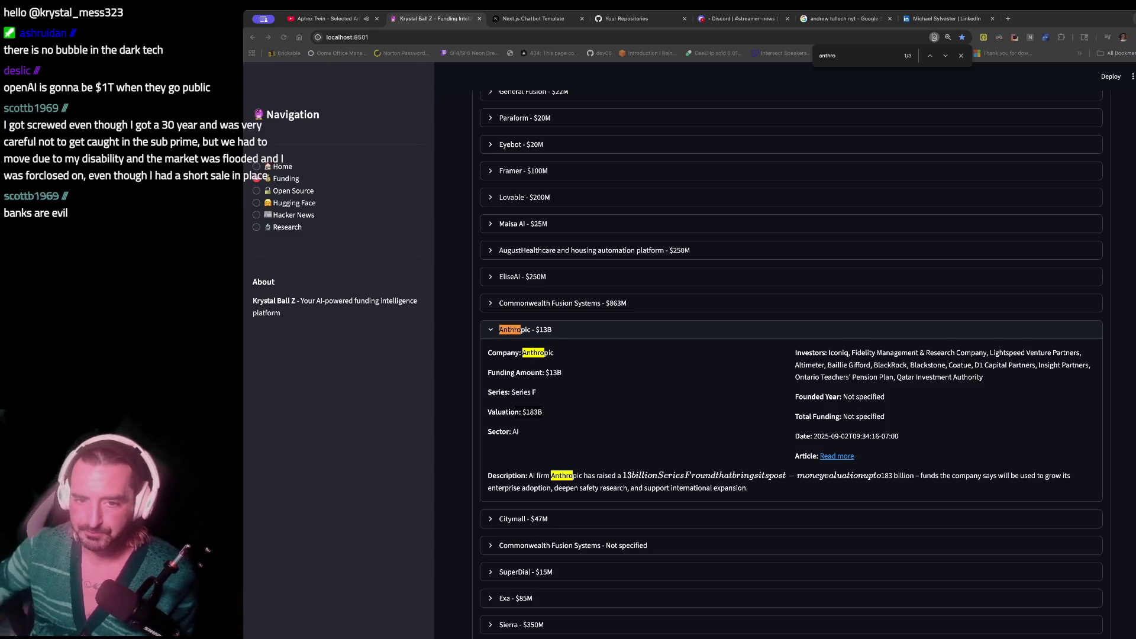
left_click(391, 219)
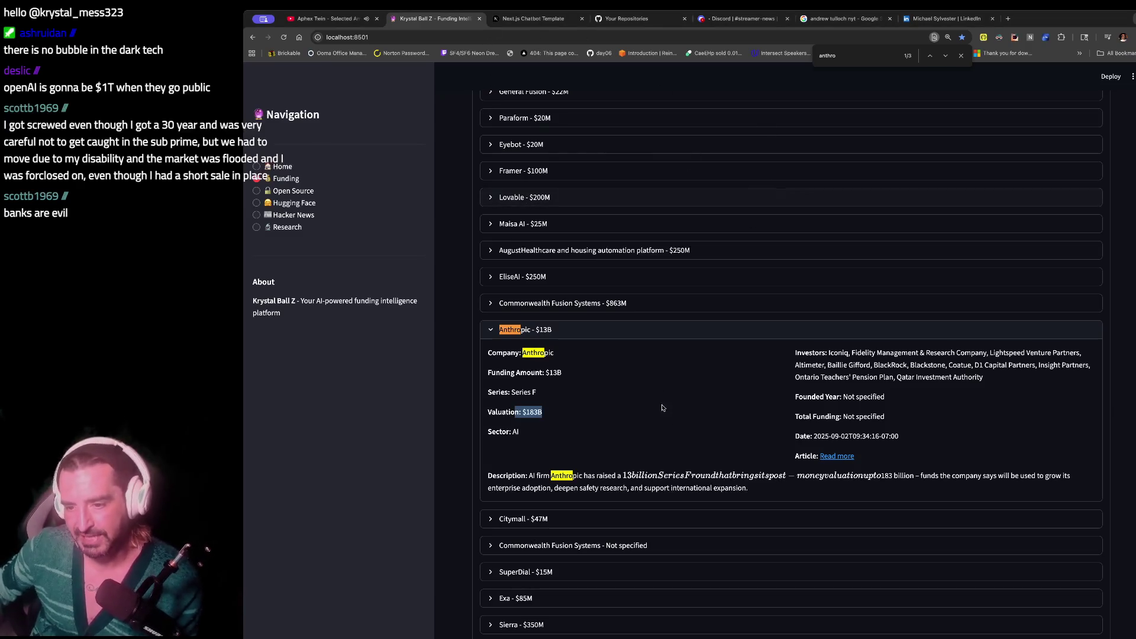
- Expand Tahoe Therapeutics' entry showing $30M raised at a $120M valuation
scroll(585, 360, "up", 1)
scroll(586, 355, "up", 10)
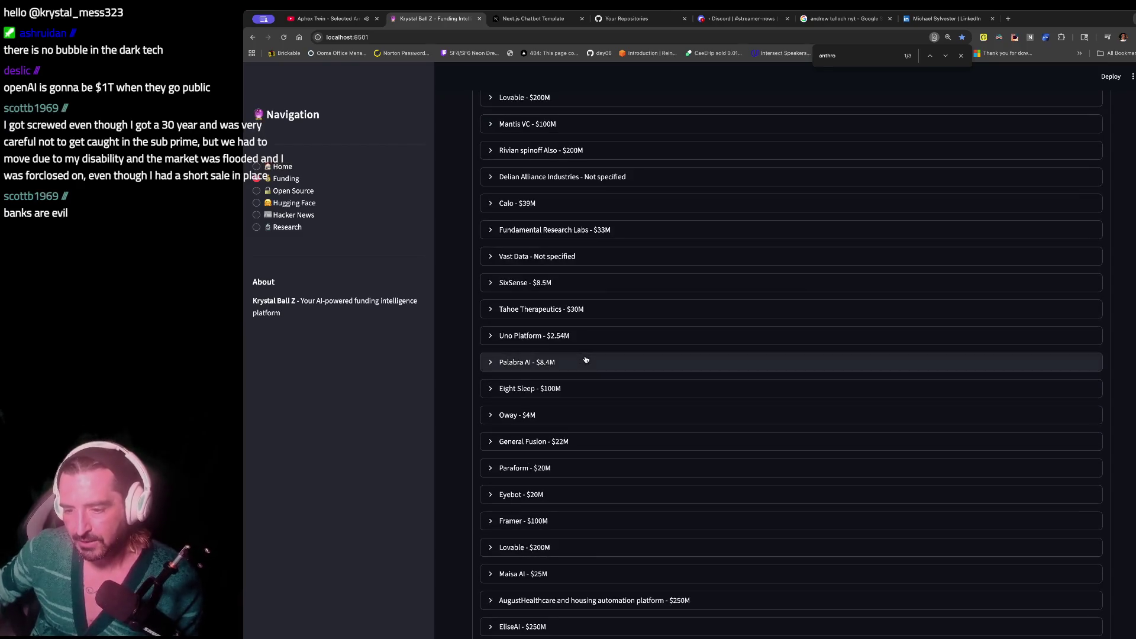
left_click(592, 314)
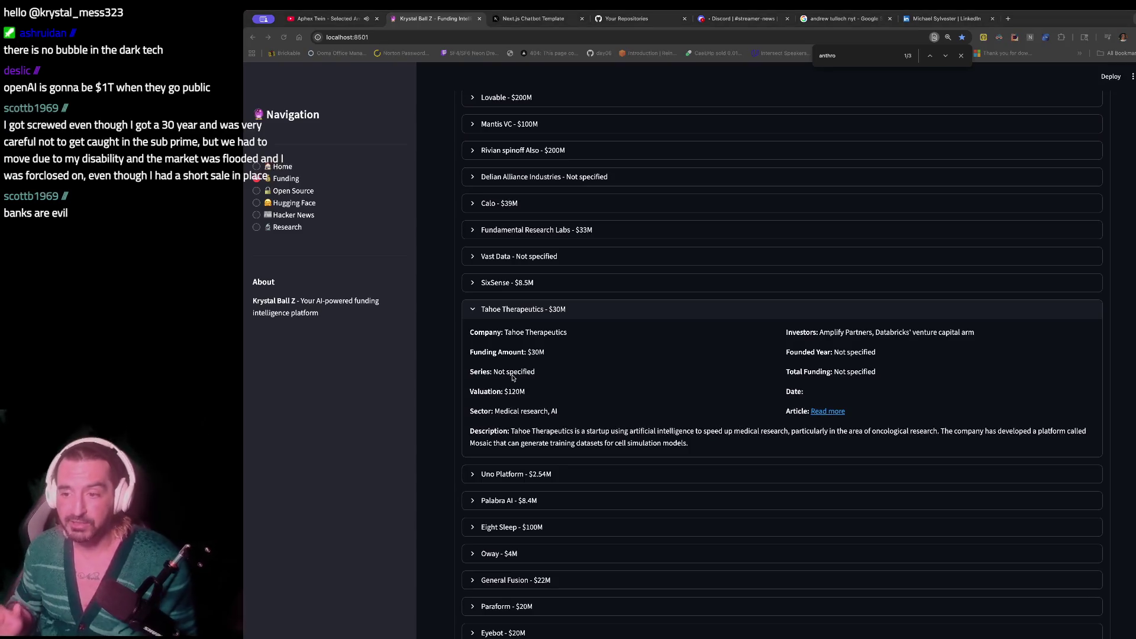
left_click_drag(470, 327, 499, 391)
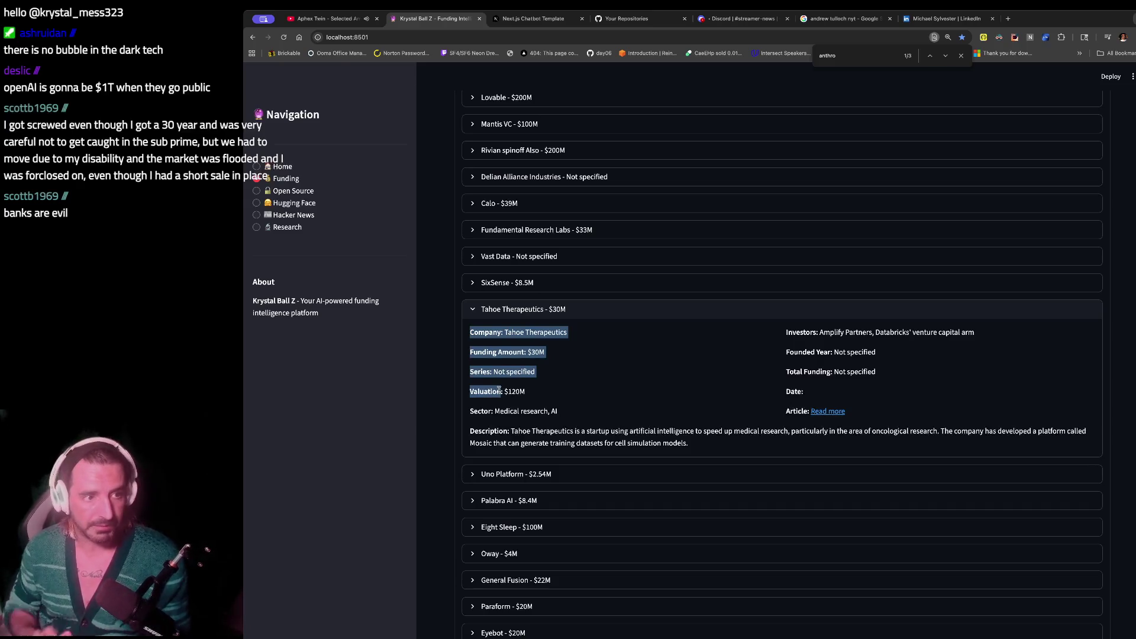
key("ctrl+f")
- Find 'harvey' on the page, expand Harvey AI's $300M funding details, then return to iTerm2
type("harvey")
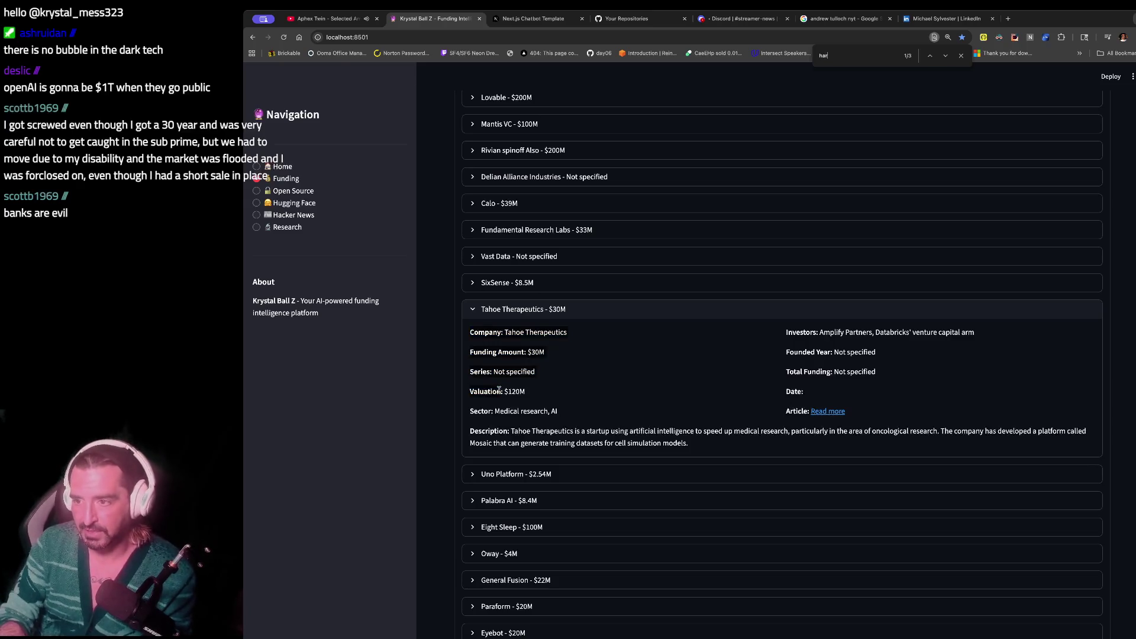
left_click(522, 358)
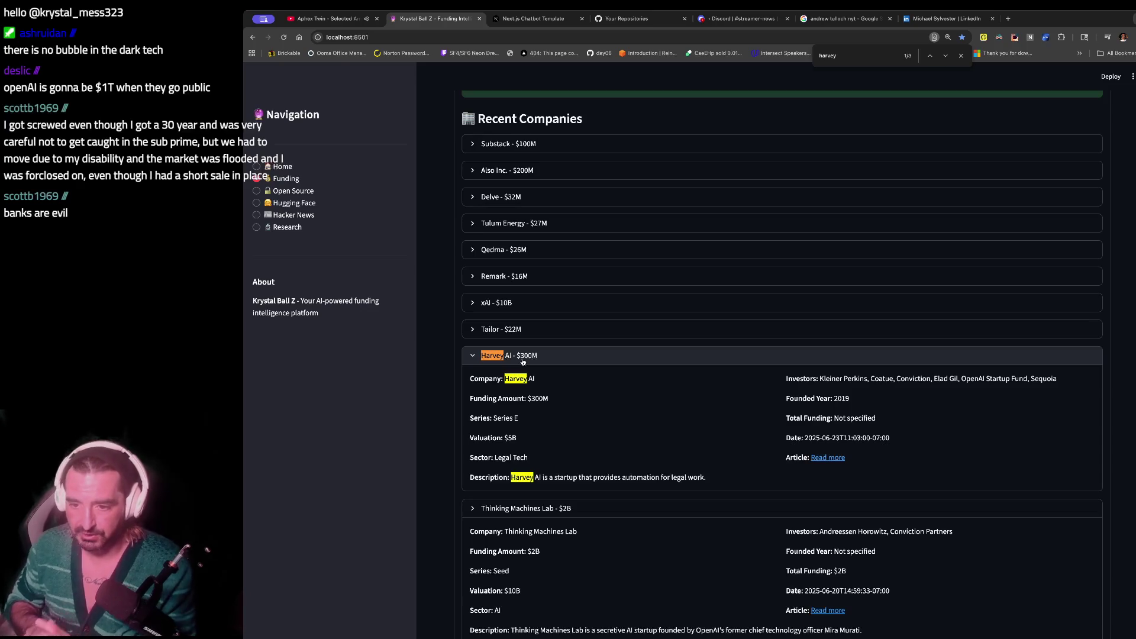
scroll(522, 361, "down", 8)
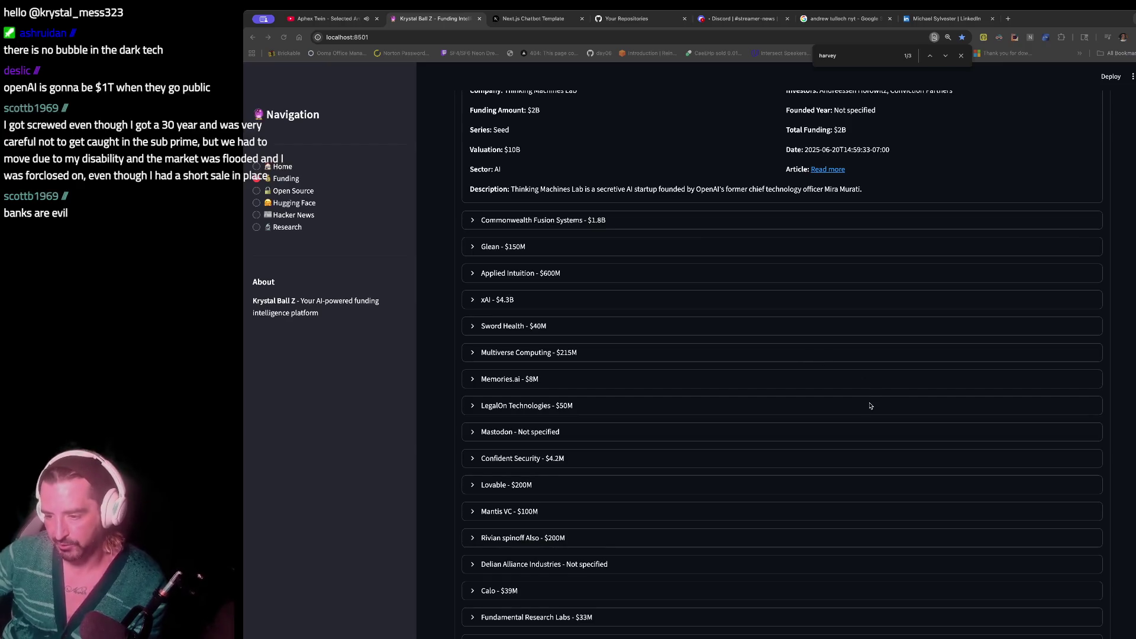
key("super+Tab")
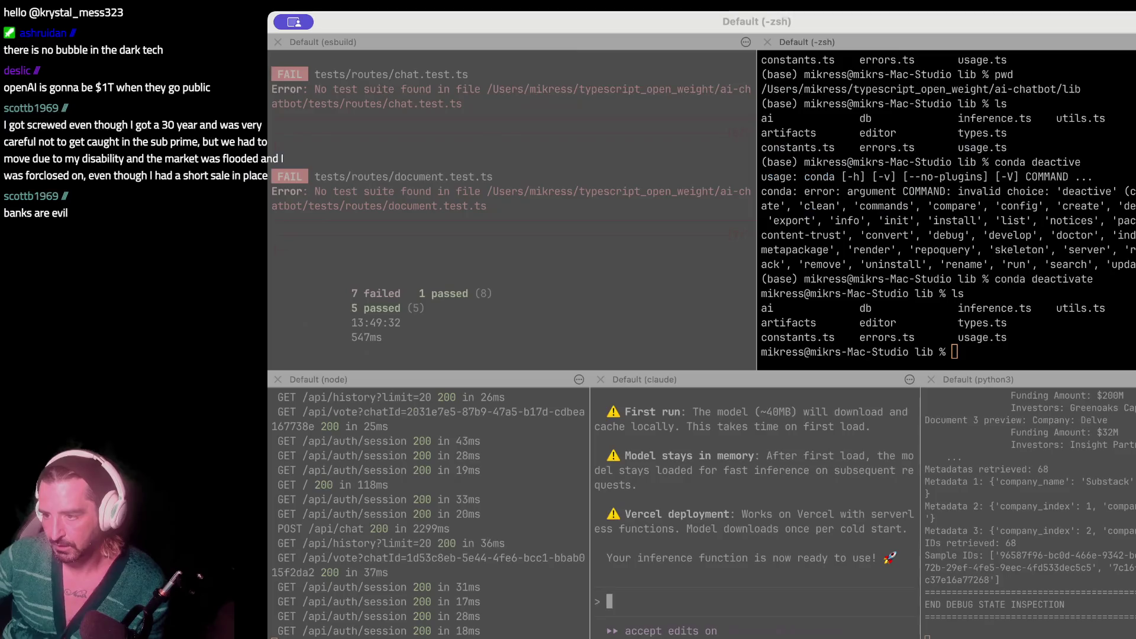
- Scroll back through the vitest output to review the artifacts and inference test failures
left_click(993, 362)
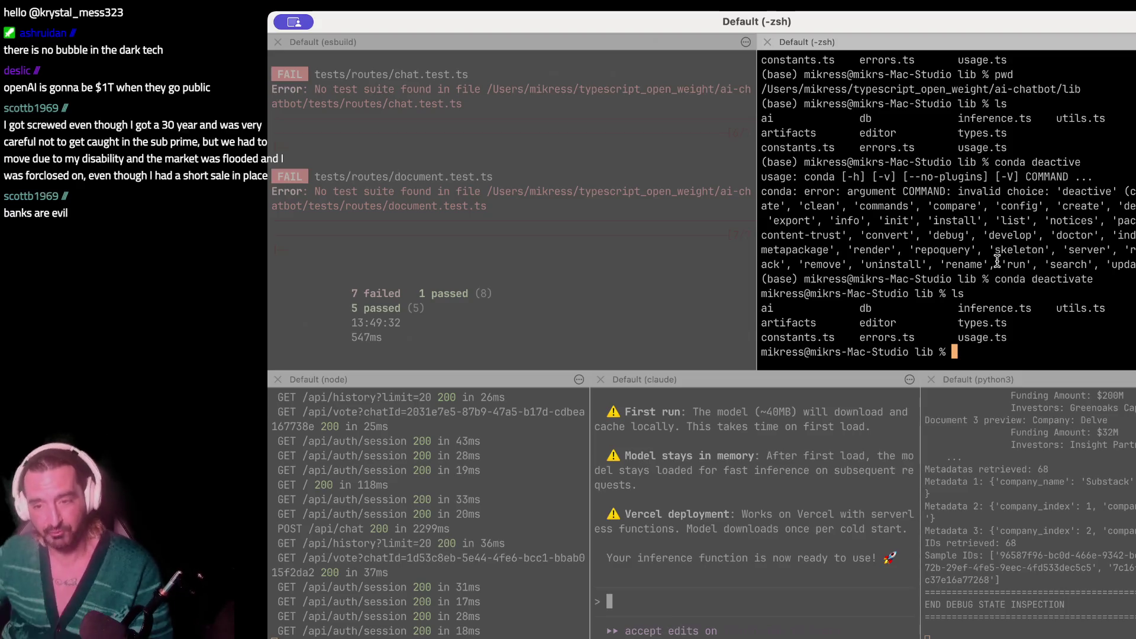
left_click(459, 123)
scroll(460, 123, "up", 10)
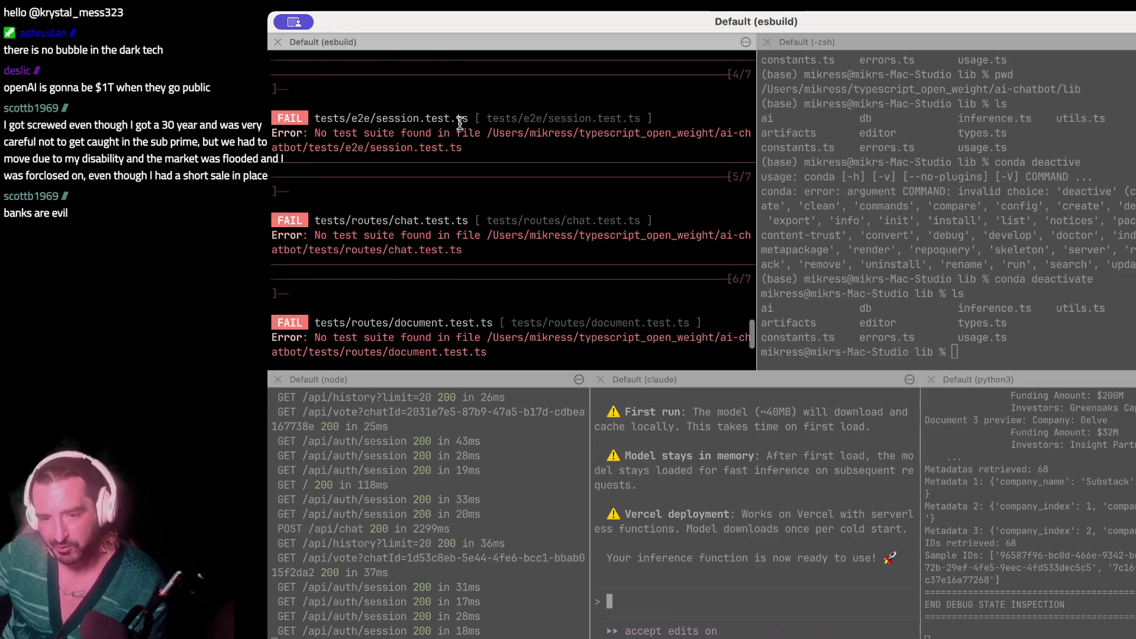
scroll(459, 124, "up", 5)
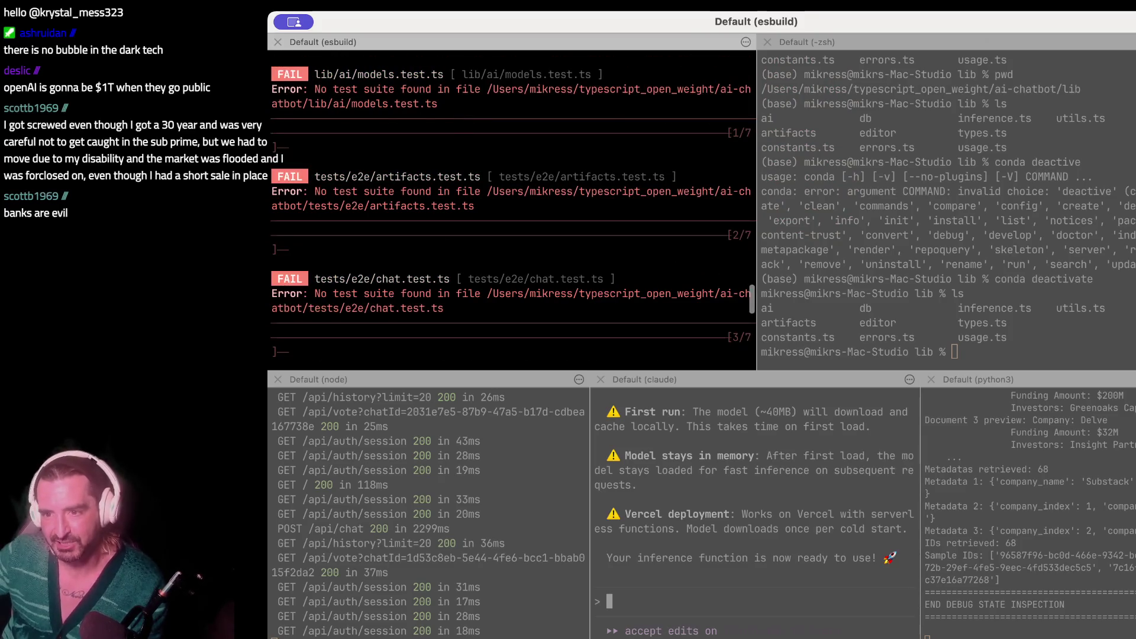
left_click(391, 151)
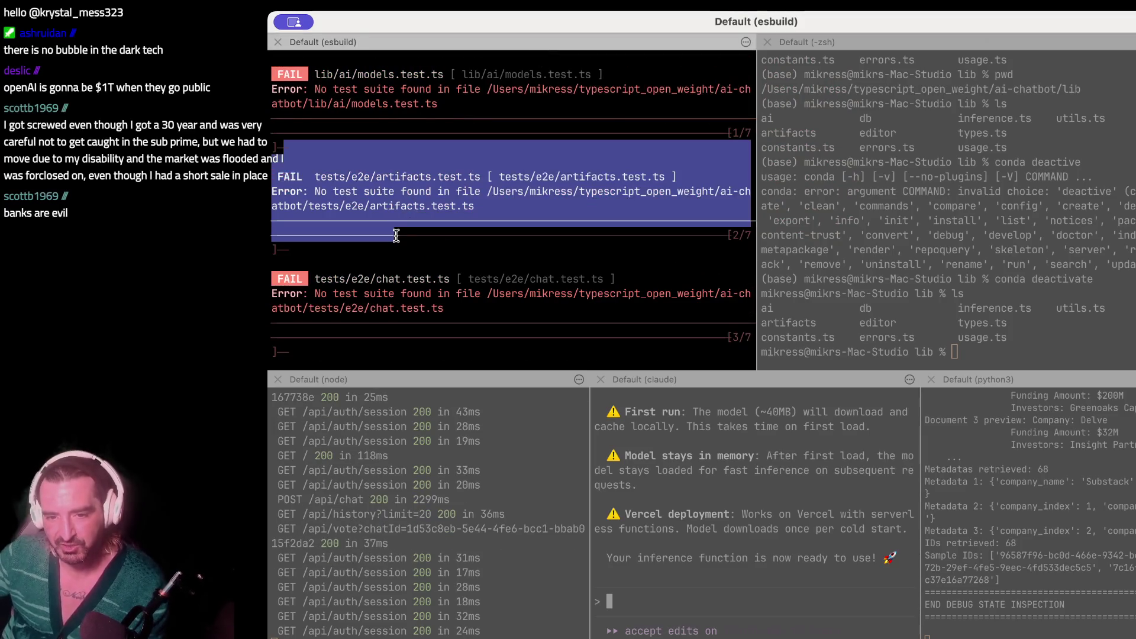
scroll(393, 195, "up", 5)
left_click(366, 127)
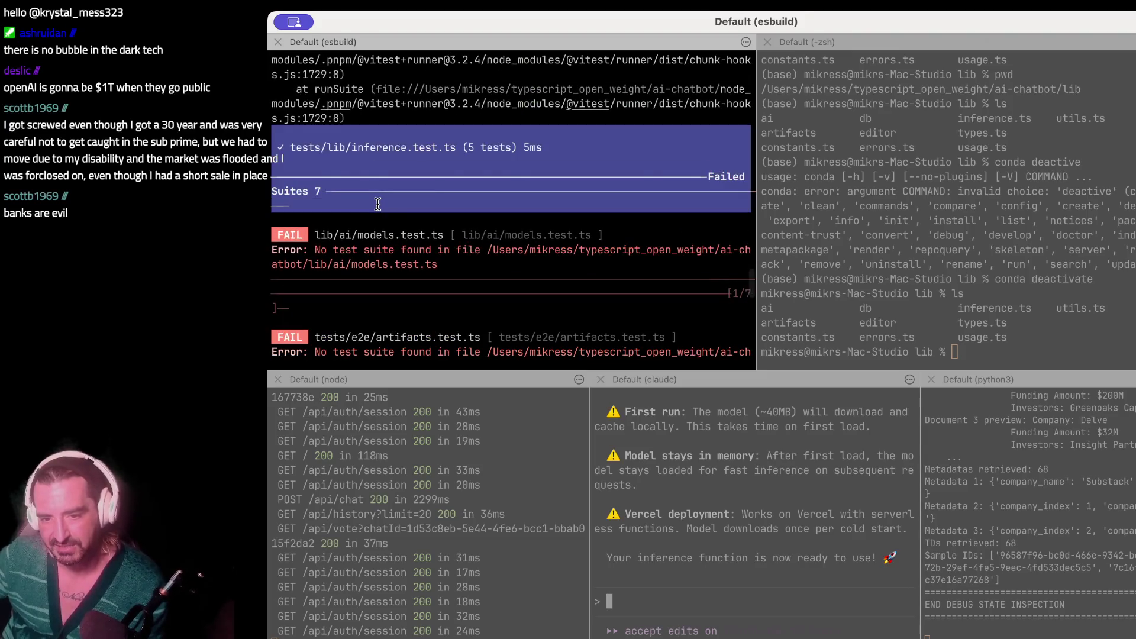
scroll(379, 214, "up", 1)
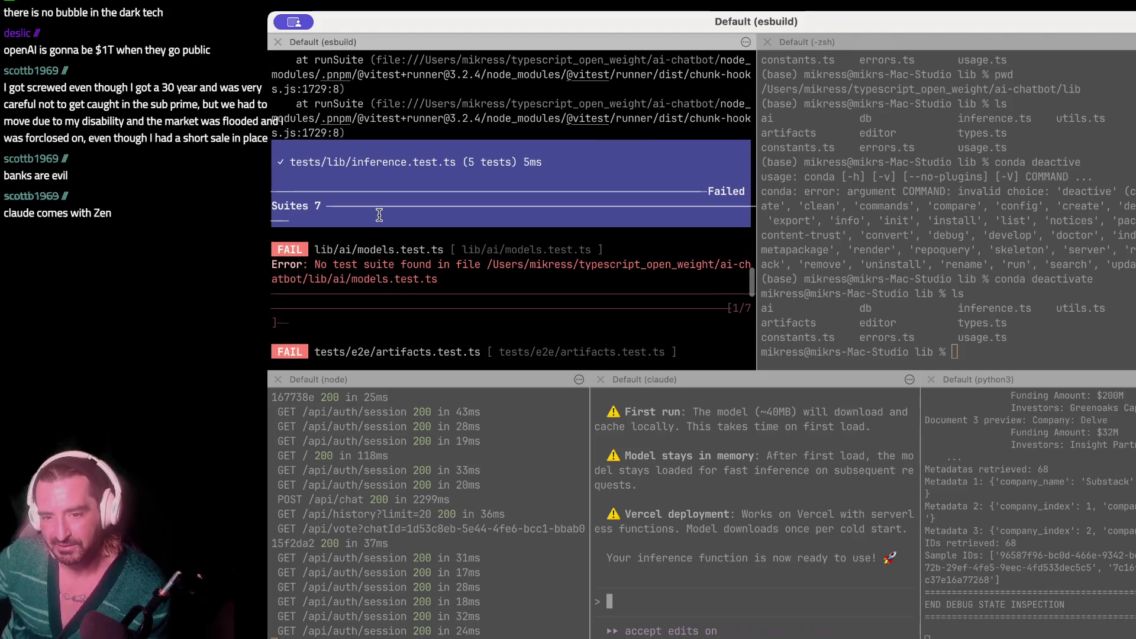
- Select a block of test output, then bring up the chatbot's 'hello' chat in Chrome
left_click(379, 215)
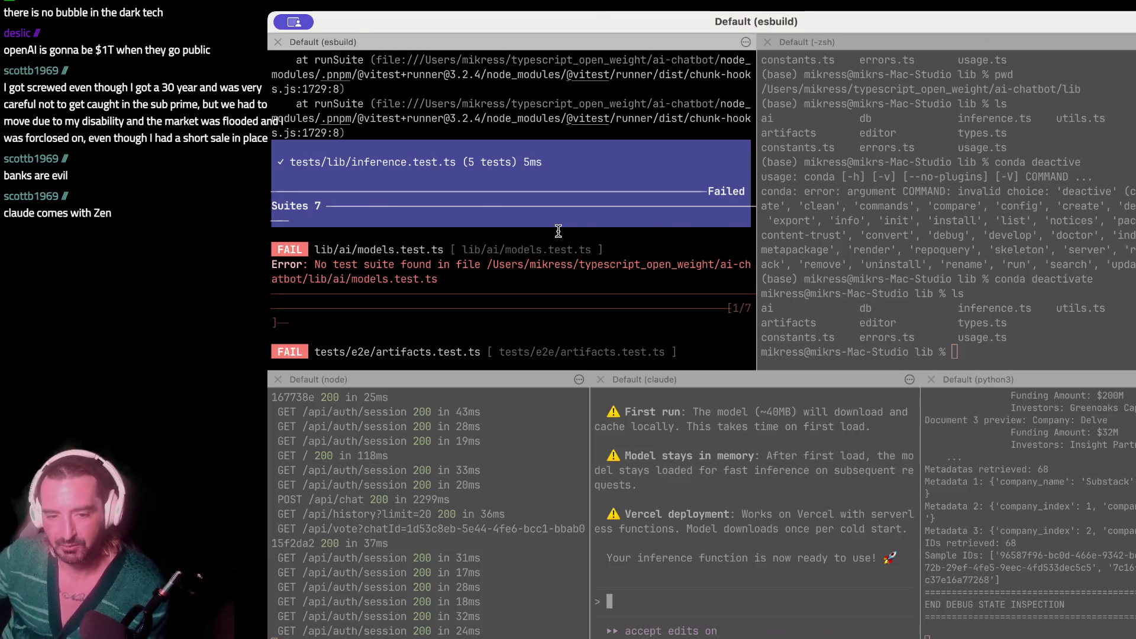
left_click(316, 194)
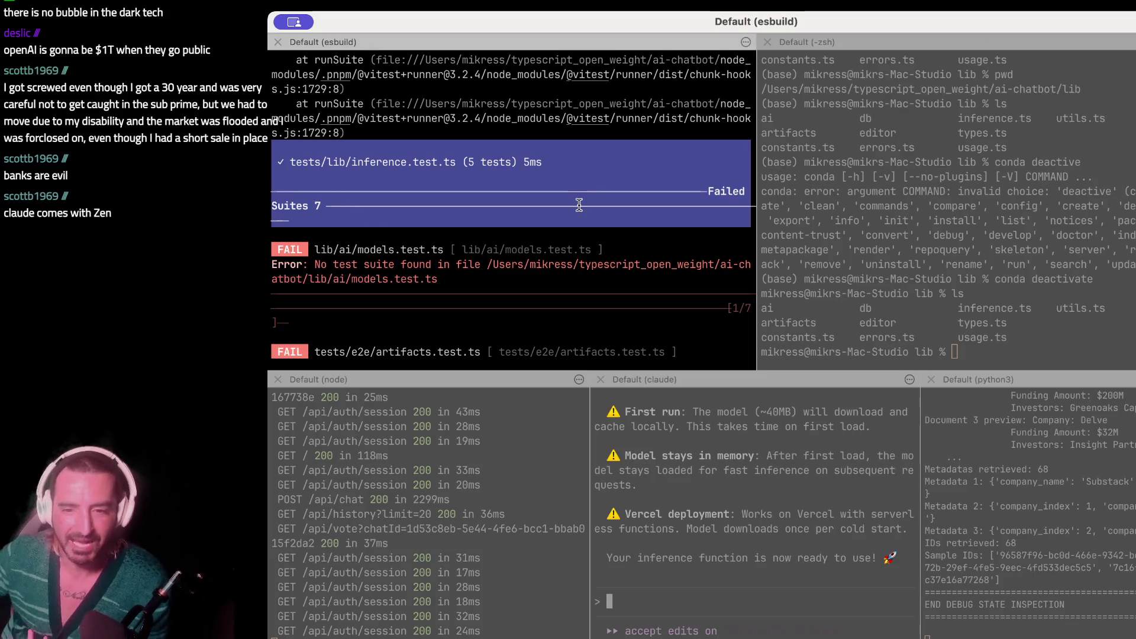
scroll(580, 205, "down", 5)
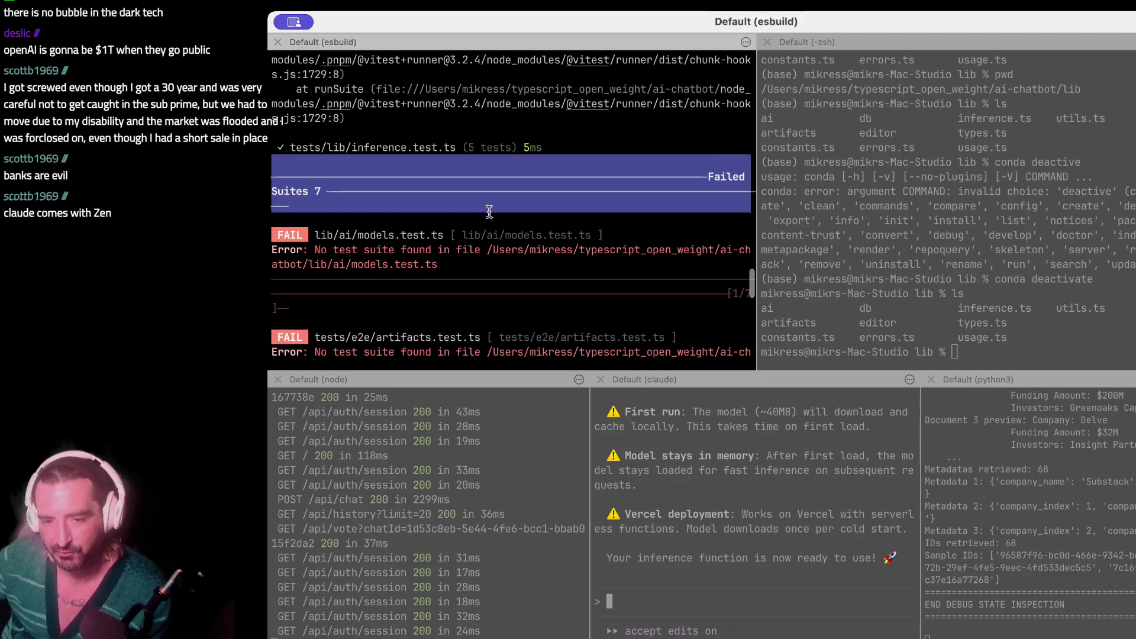
scroll(492, 219, "up", 3)
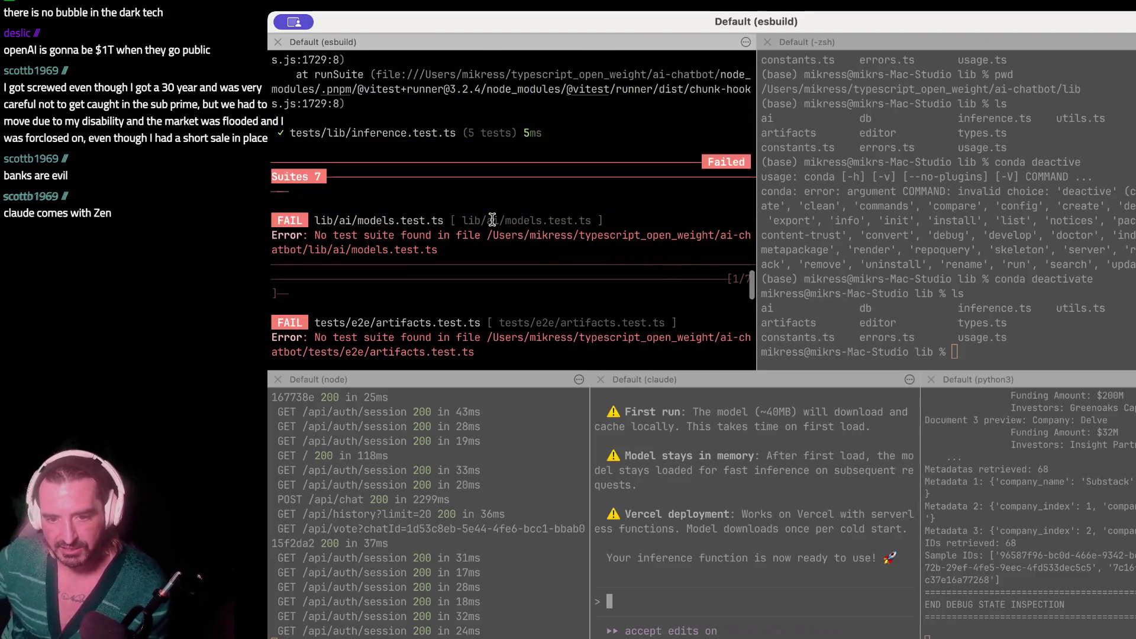
left_click_drag(313, 103, 299, 219)
key("super+Tab")
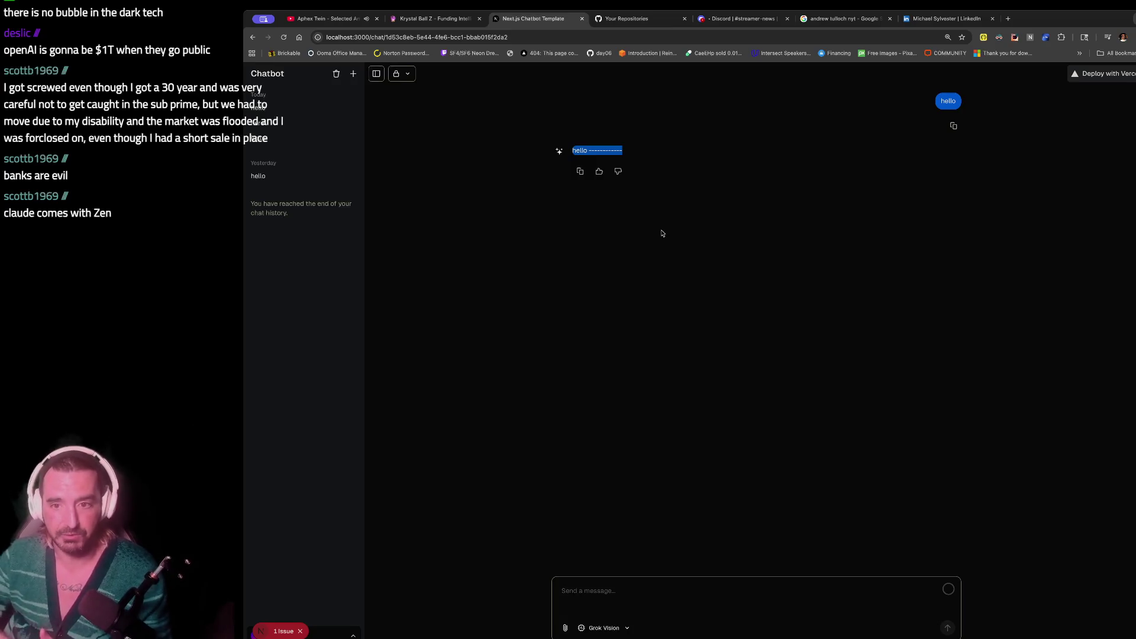
- Run Analyze GitHub Ecosystem on Krystal Ball Z's Open Source page, then go back to iTerm2
left_click(434, 18)
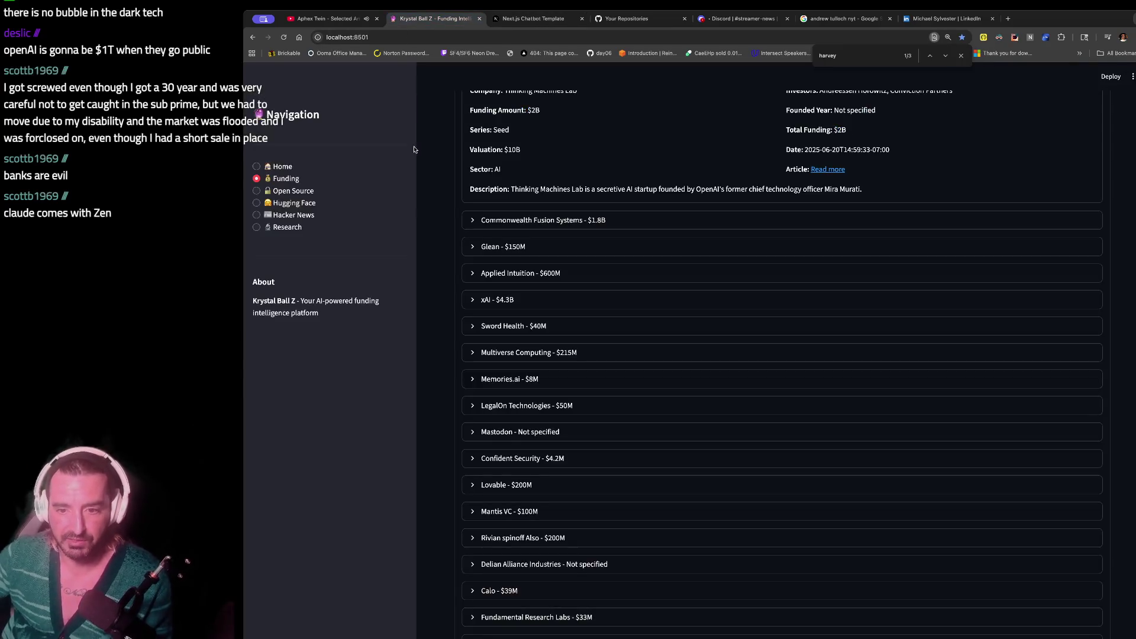
left_click(305, 188)
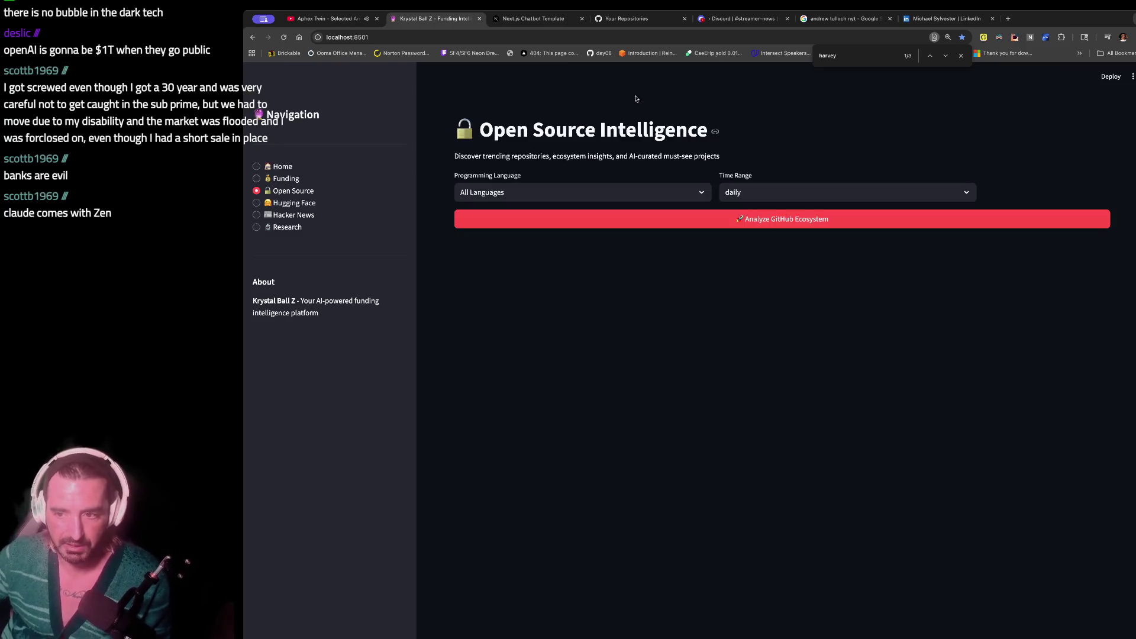
left_click_drag(432, 122, 464, 272)
left_click(542, 217)
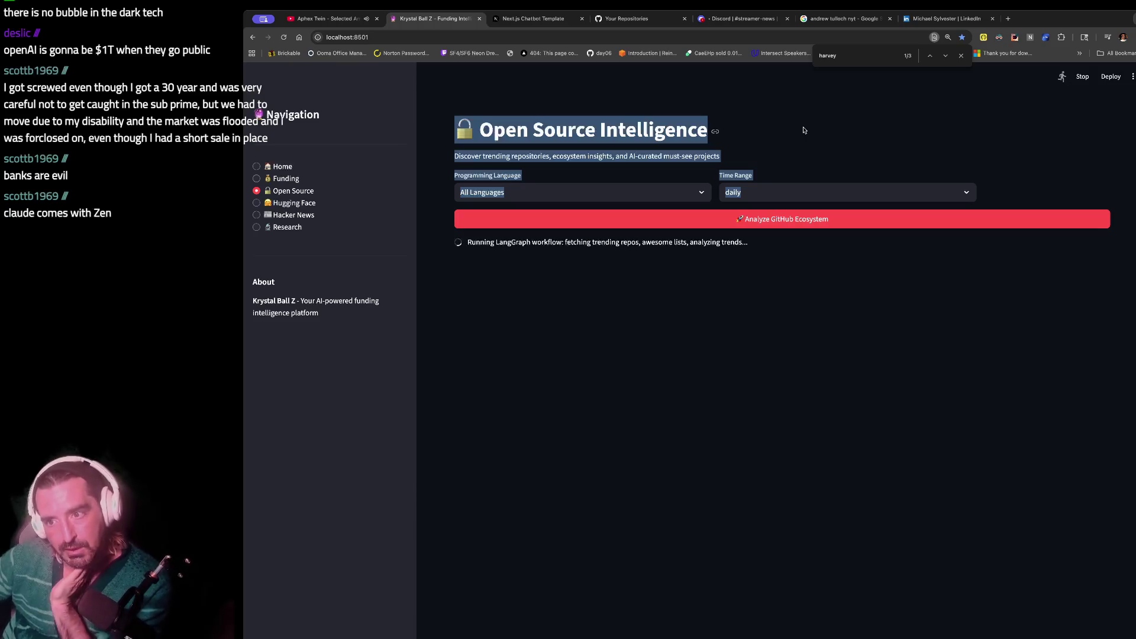
key("ctrl+Tab")
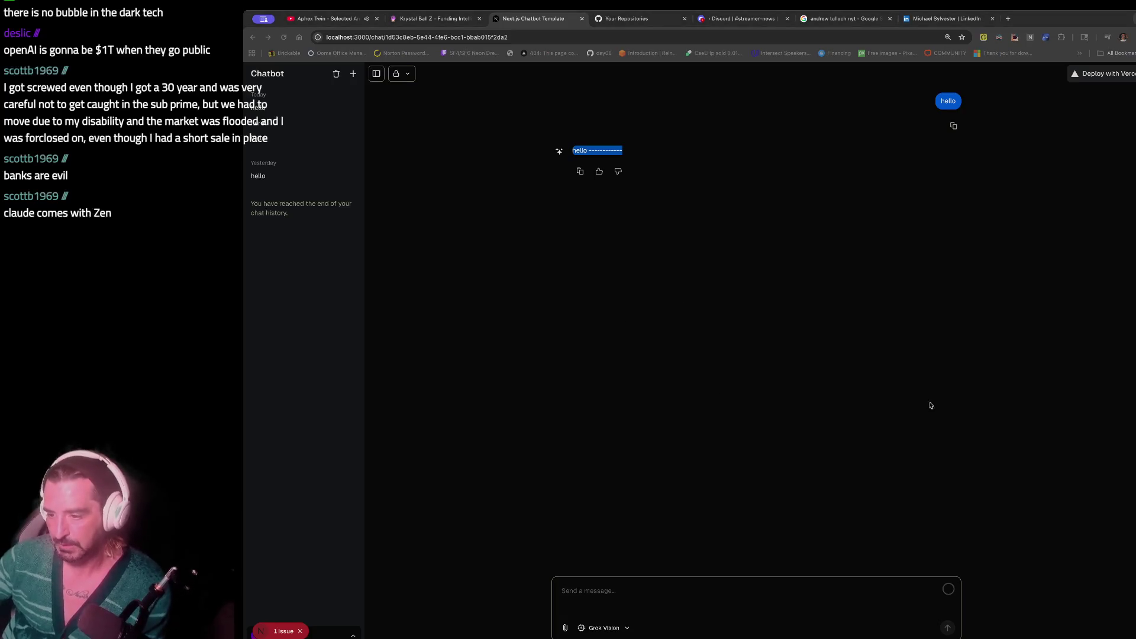
key("super+Tab")
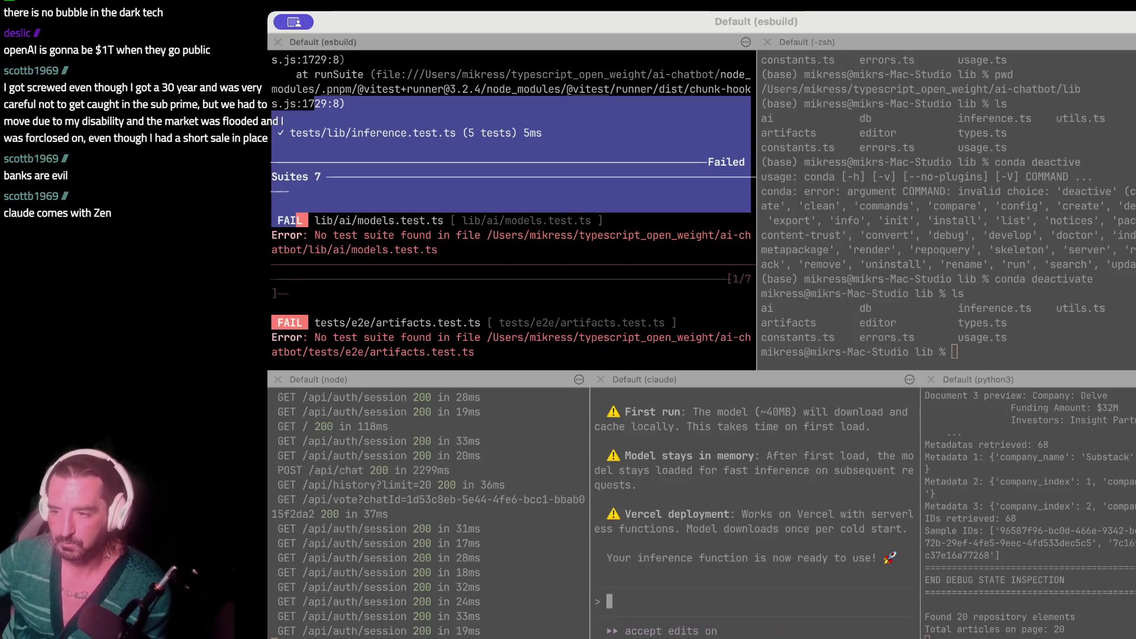
- Clear the right-hand zsh pane and list the home folder
mouse_move(367, 186)
left_mouse_down()
mouse_move(477, 261)
mouse_move(415, 238)
left_mouse_up()
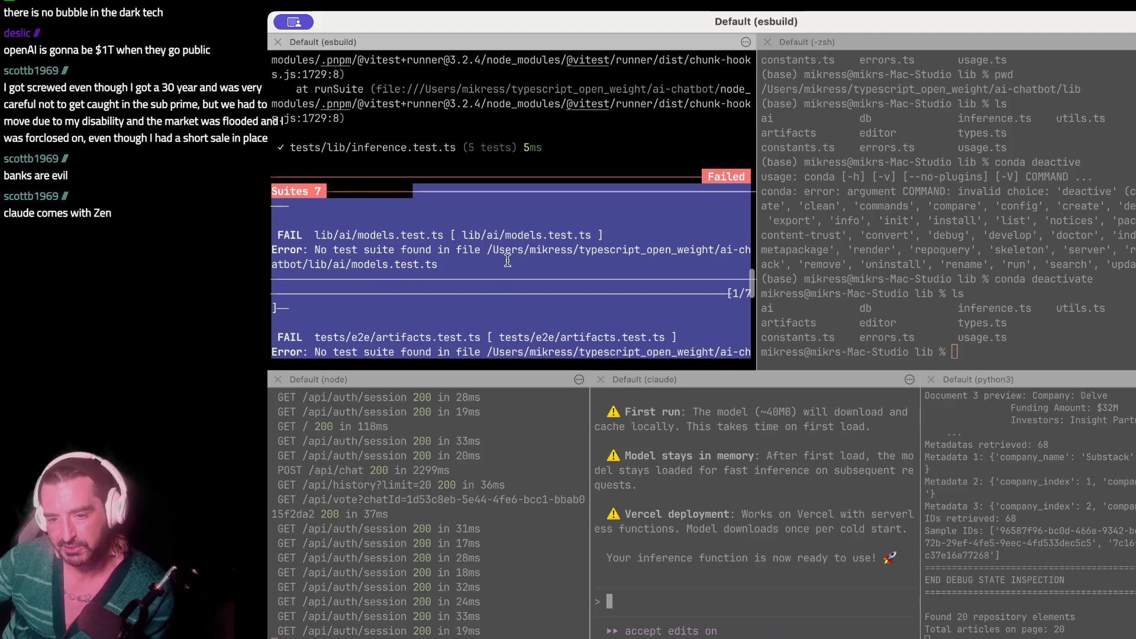
left_click(981, 305)
key("ctrl+l")
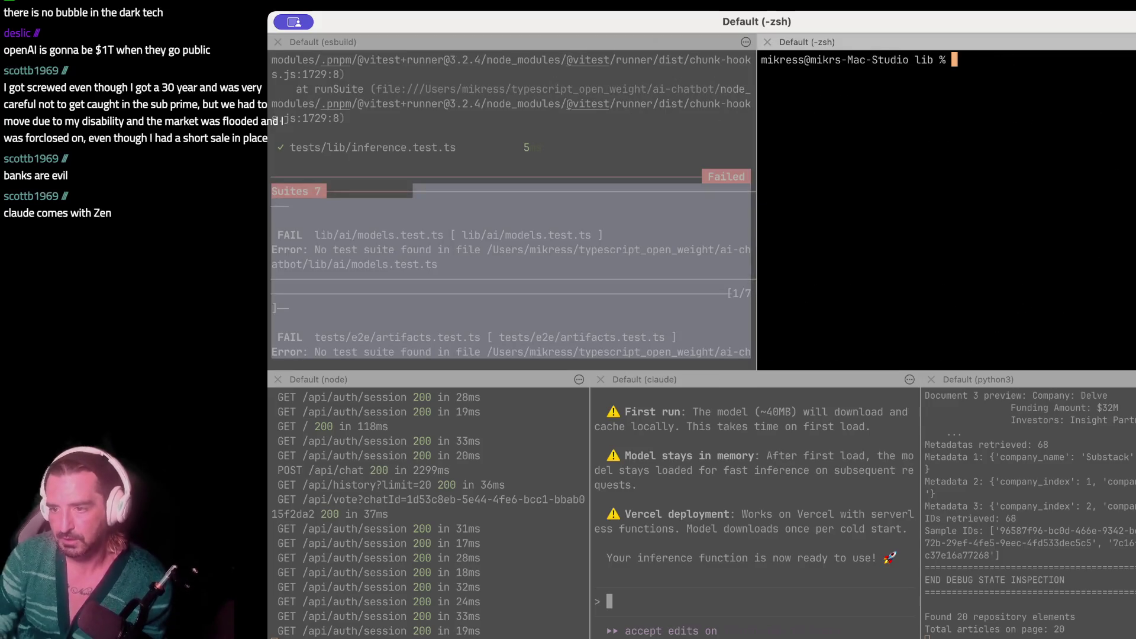
type("ls")
key("Return")
- Change into ~/typescript_open_weight using tab completion and list its contents
type("c")
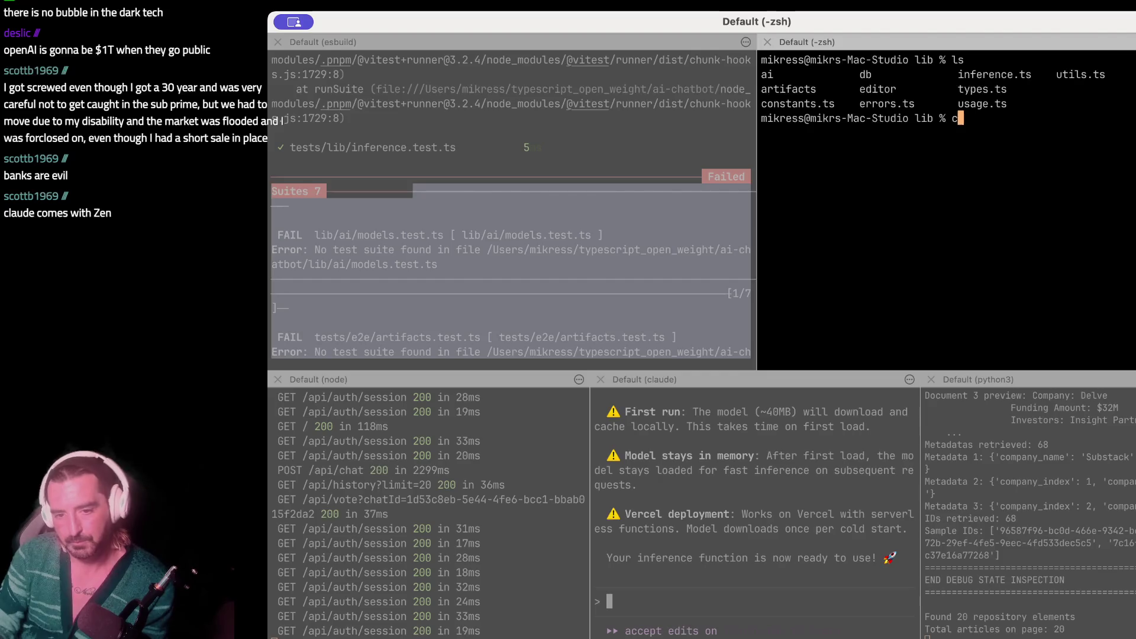
type("d ~/ai")
key("Tab")
key("BackSpace")
key("BackSpace")
key("BackSpace")
type("/")
key("Tab")
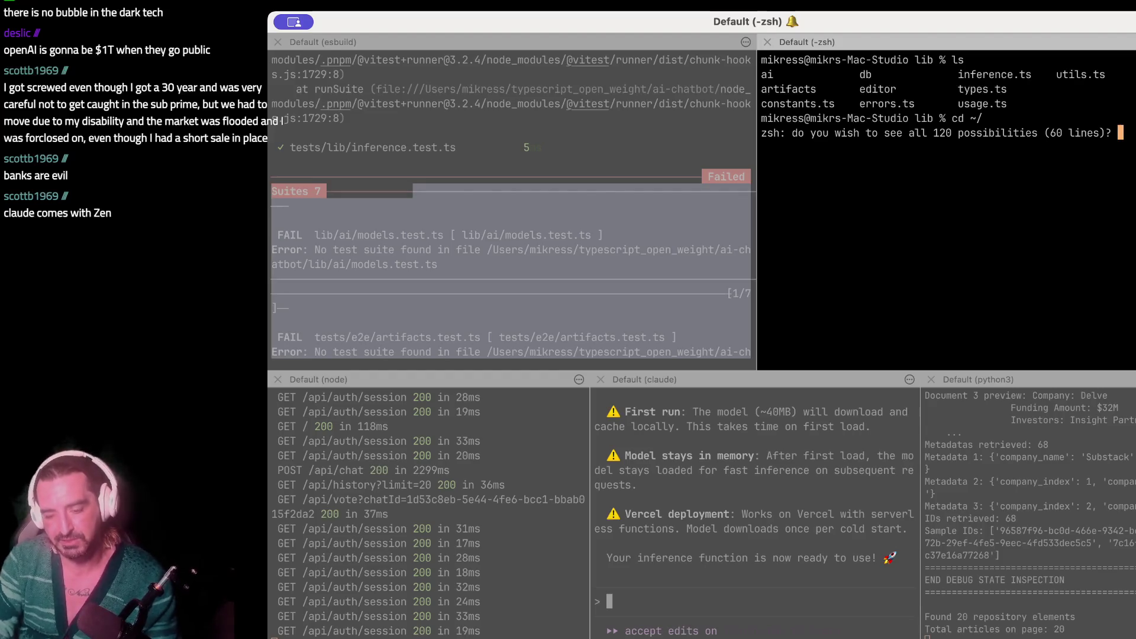
key("n")
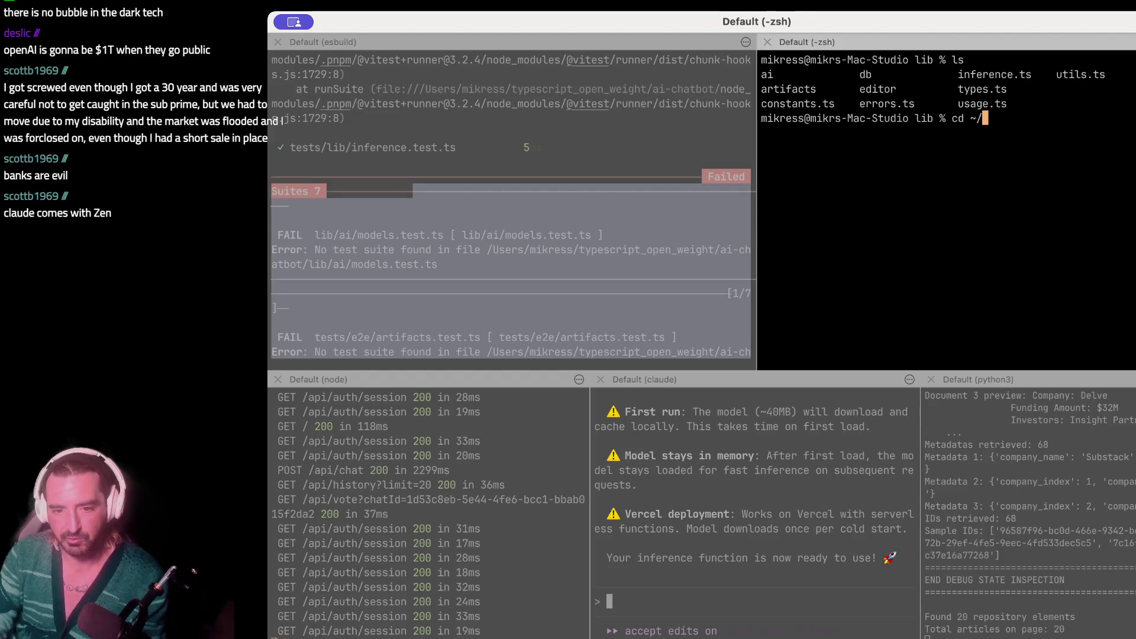
type("t")
key("Tab")
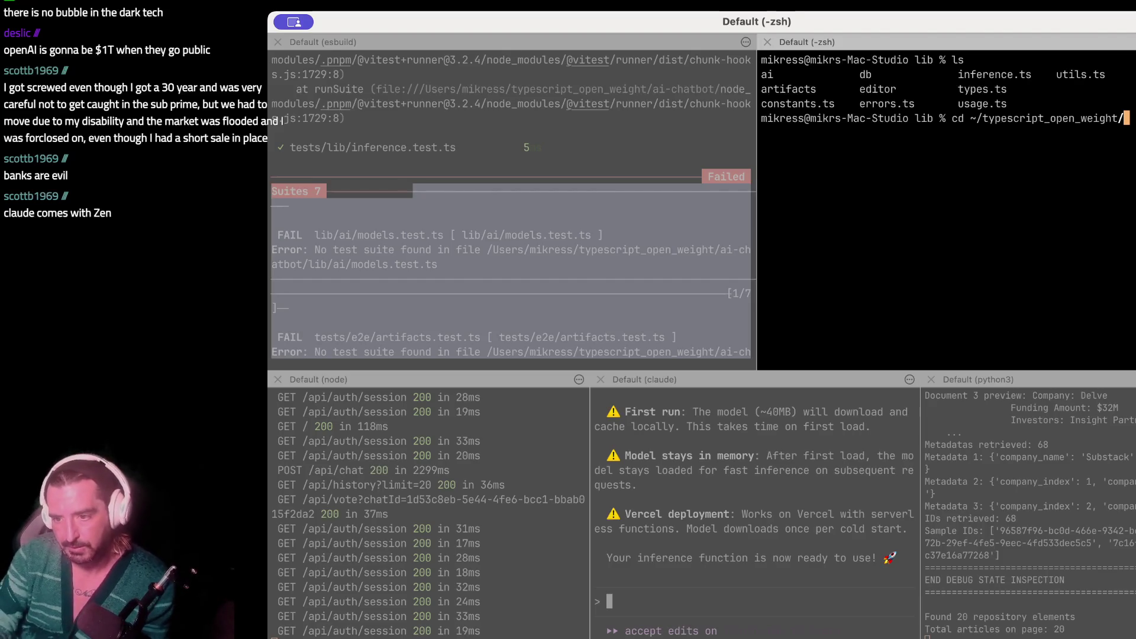
key("Return")
type("ls")
key("Return")
- Move into the ts-ai-api folder and list its contents
type("cd")
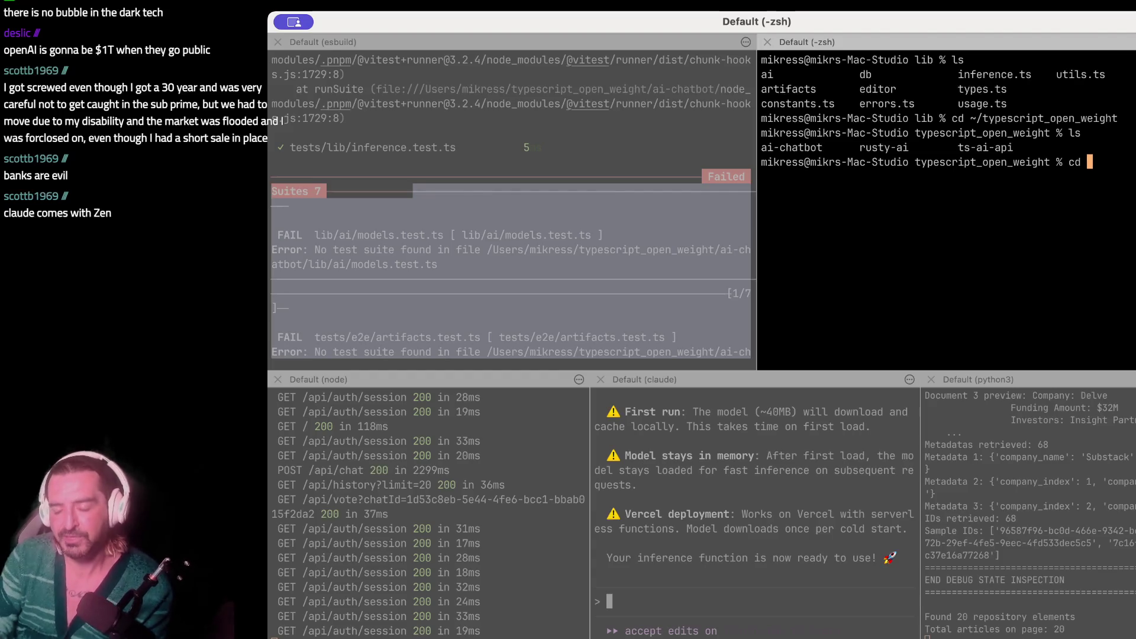
type("ts")
key("Tab")
key("Return")
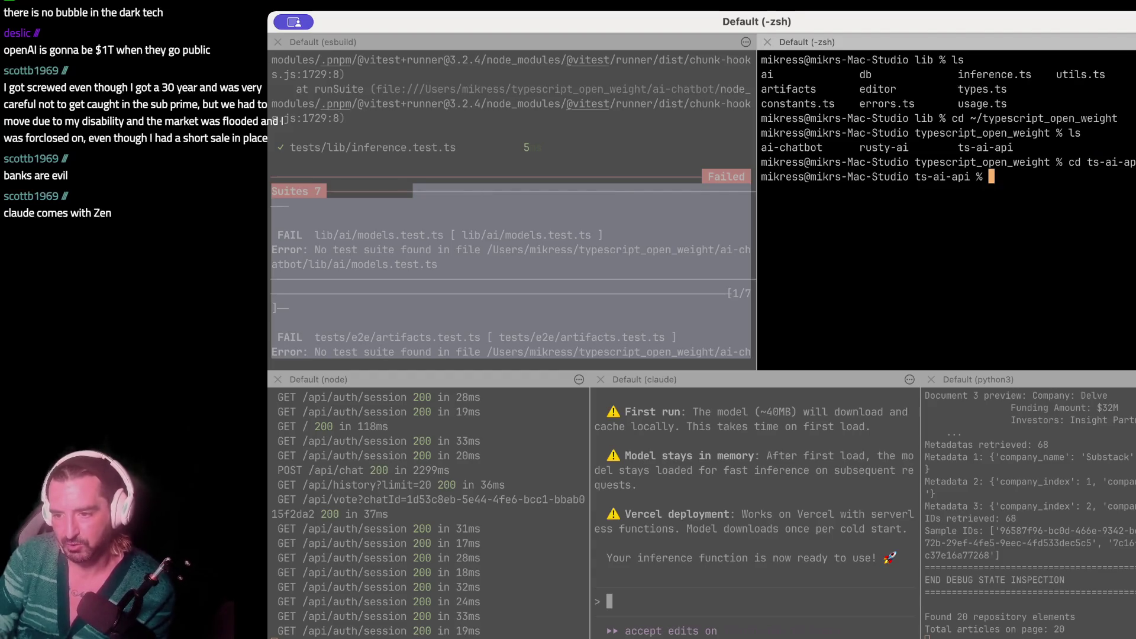
type("ls")
key("Return")
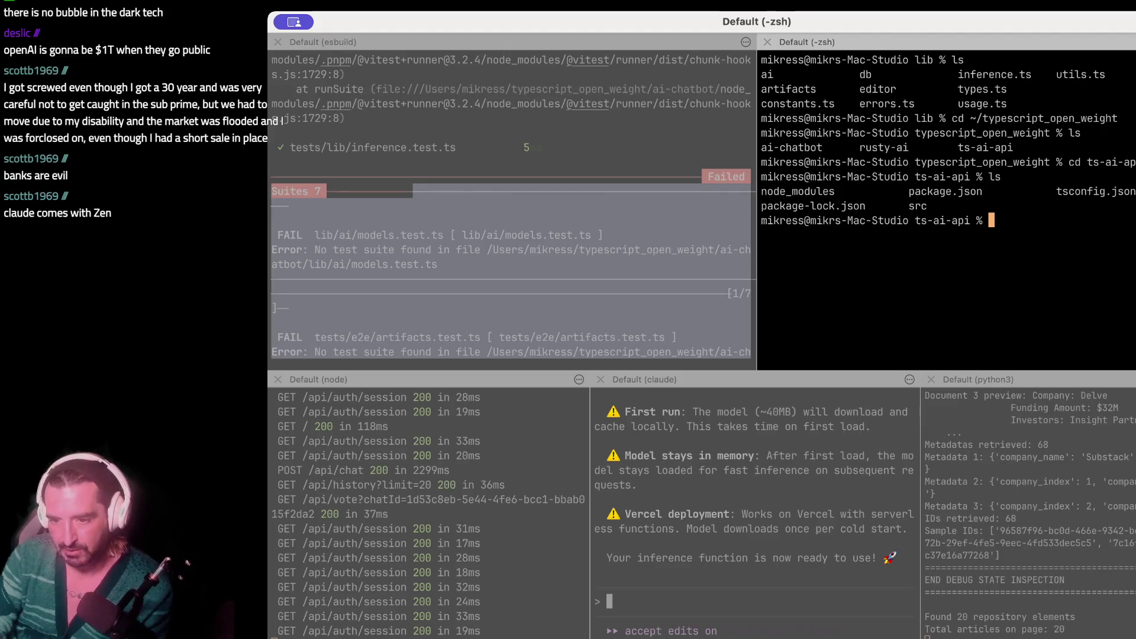
- Enter ts-ai-api/src, list its files and print the working directory
type("cd src")
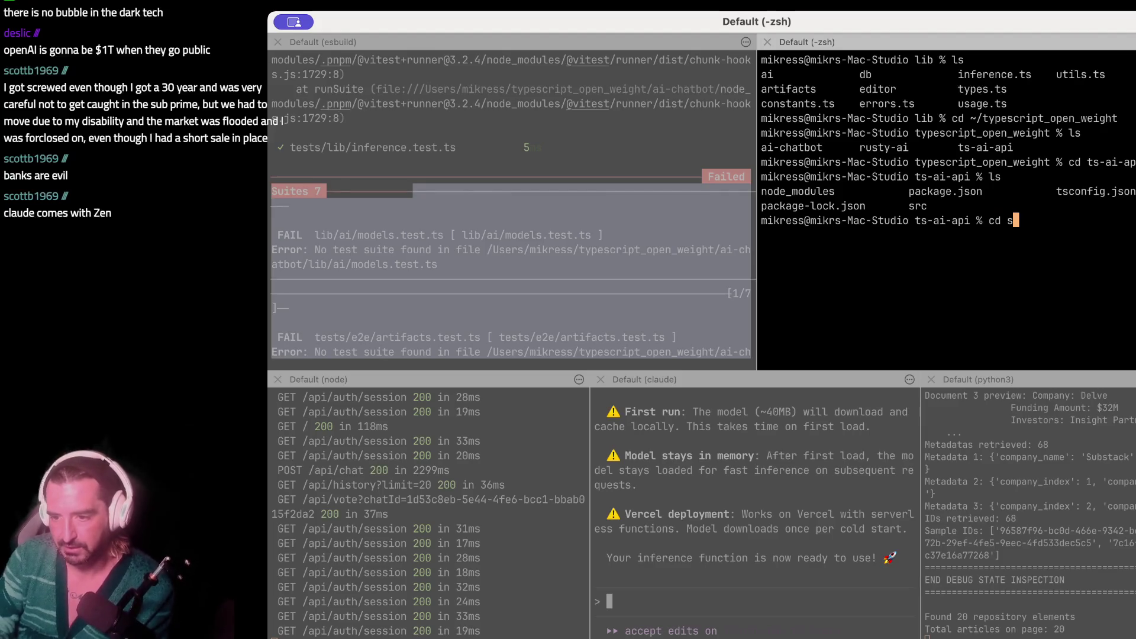
key("Return")
type("ls")
key("Return")
type("cd")
key("BackSpace")
key("BackSpace")
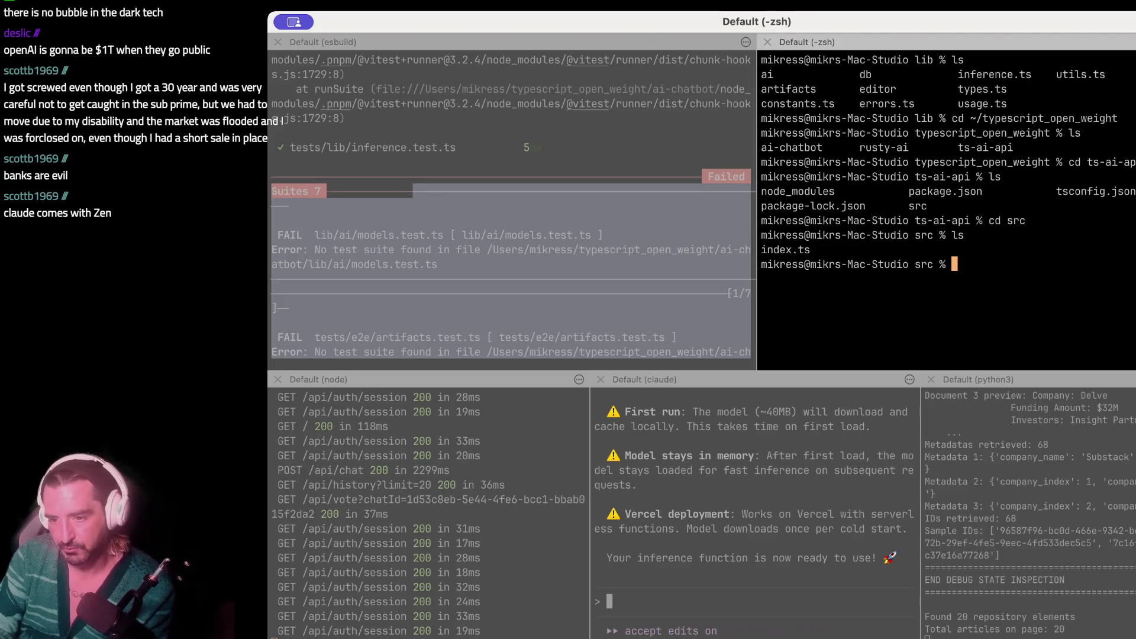
type("pwd")
key("Return")
- Go back up with cd ../.., enter ai-chatbot, clear the screen and list its project files
type("c")
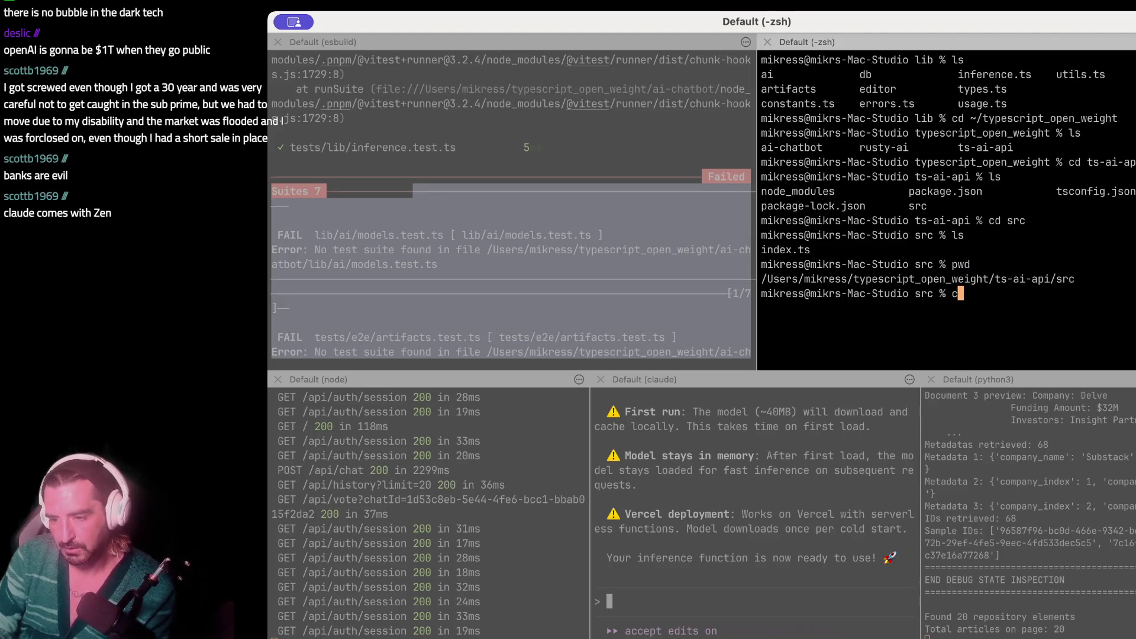
type("d ../../")
key("Return")
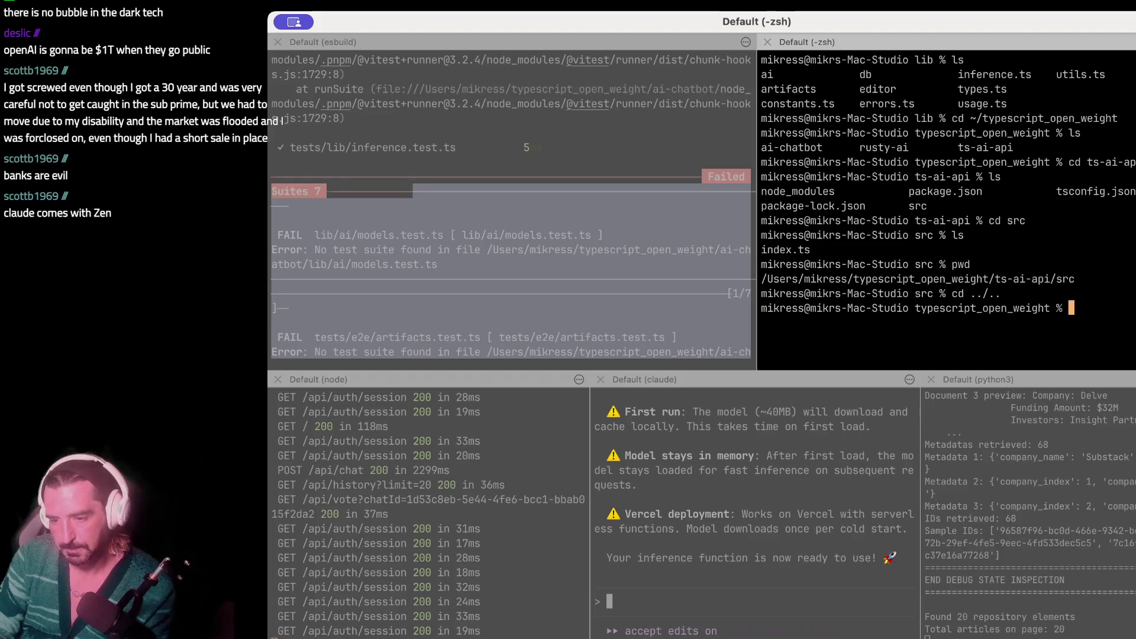
type("ls")
key("Return")
type("cd ai-chatbot")
key("Return")
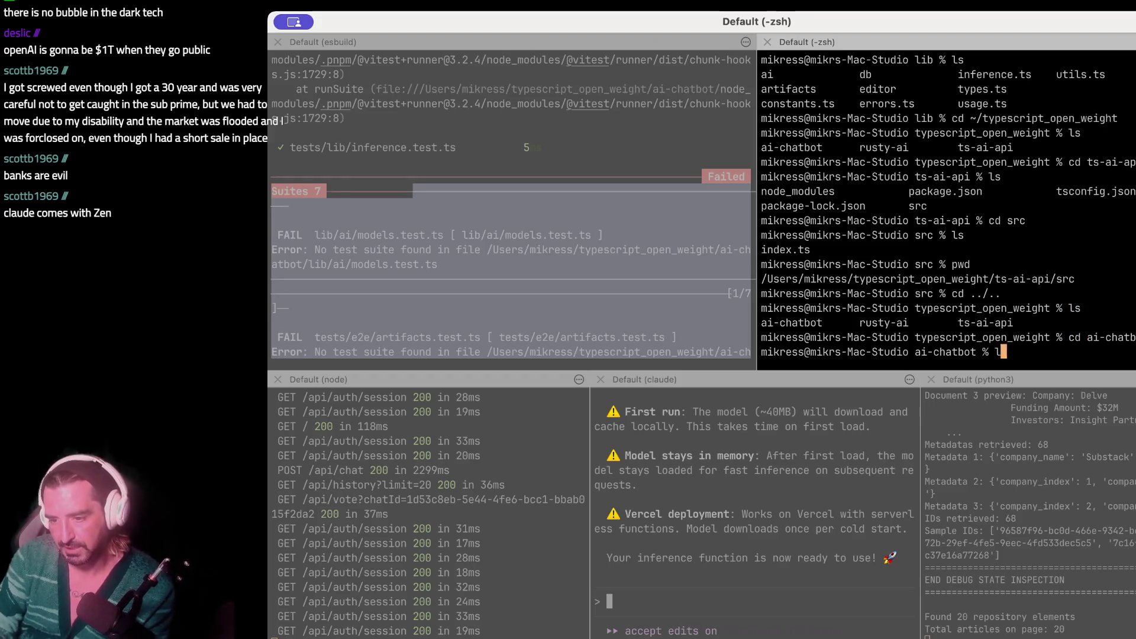
type("ls")
key("Return")
type("clear")
key("Return")
type("ls")
key("Return")
- Change into ai-chatbot's tests folder and list e2e, fixtures.ts, helpers.ts, lib and others
type("cd te")
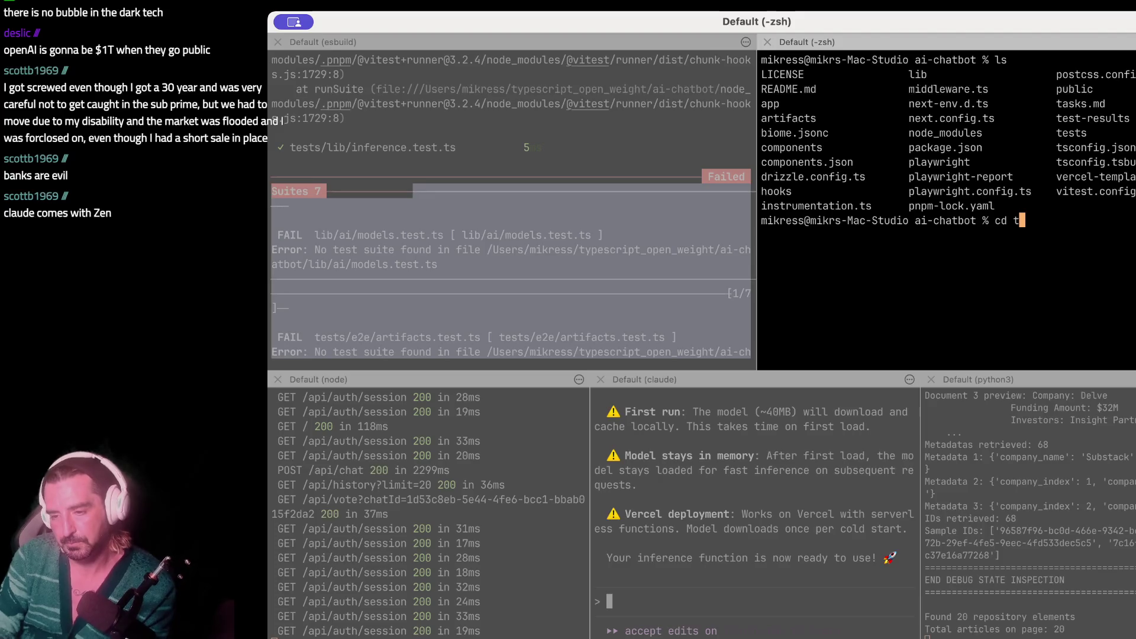
key("BackSpace")
key("BackSpace")
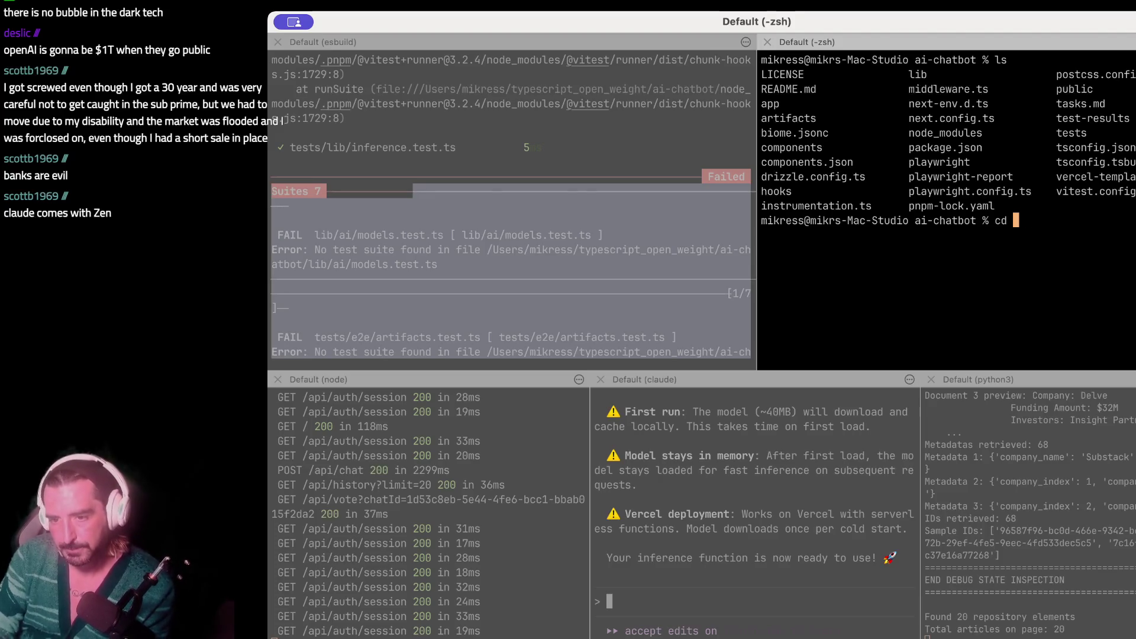
type("a")
key("Tab")
type("pp/te")
key("BackSpace")
key("BackSpace")
key("BackSpace")
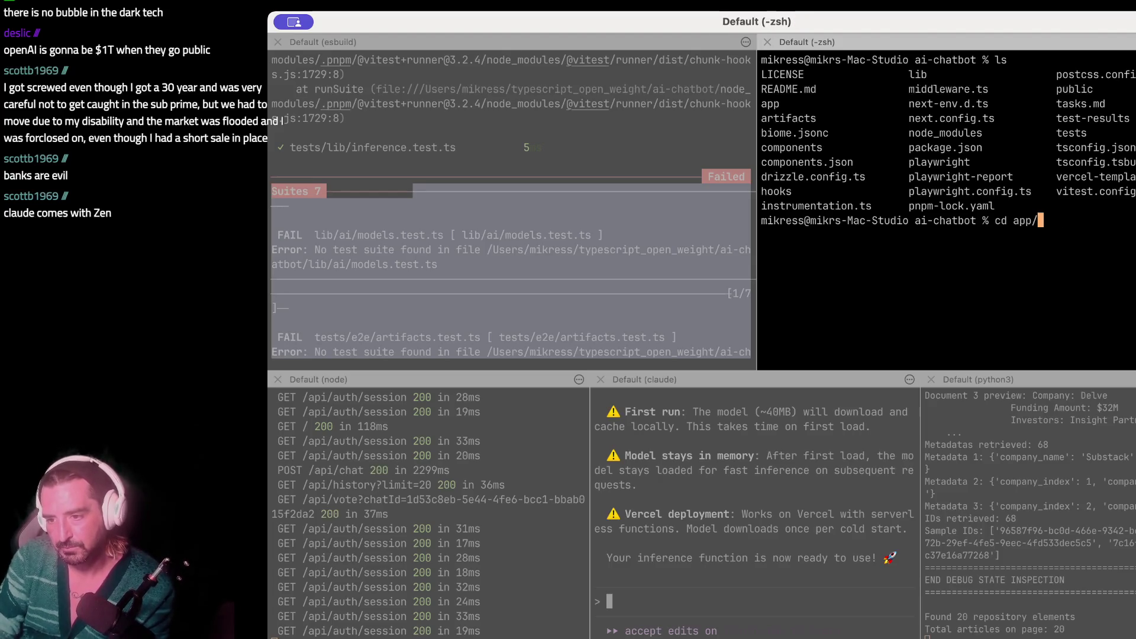
key("BackSpace")
key("BackSpace")
key("BackSpace")
type("te")
key("Tab")
type("s")
key("Return")
type("ls")
key("Return")
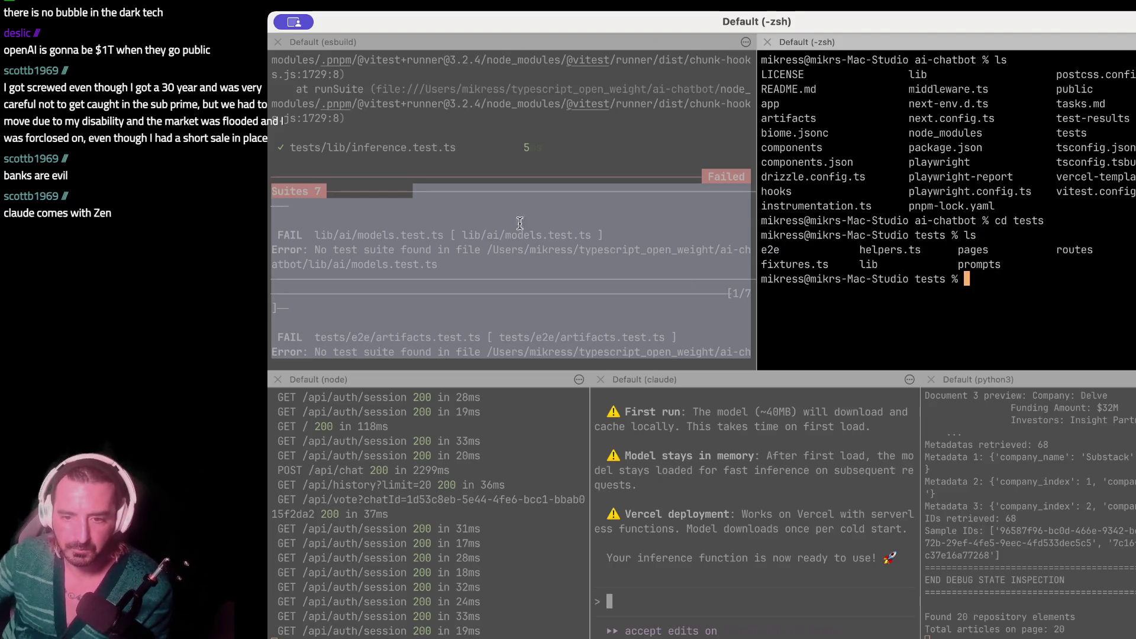
- Highlight the models.test.ts and artifacts.test.ts 'no test suite found' failure messages
left_click(515, 217)
scroll(416, 219, "down", 3)
scroll(395, 170, "up", 1)
mouse_move(303, 88)
left_mouse_down()
mouse_move(376, 89)
mouse_move(341, 90)
left_mouse_up()
left_click(397, 83)
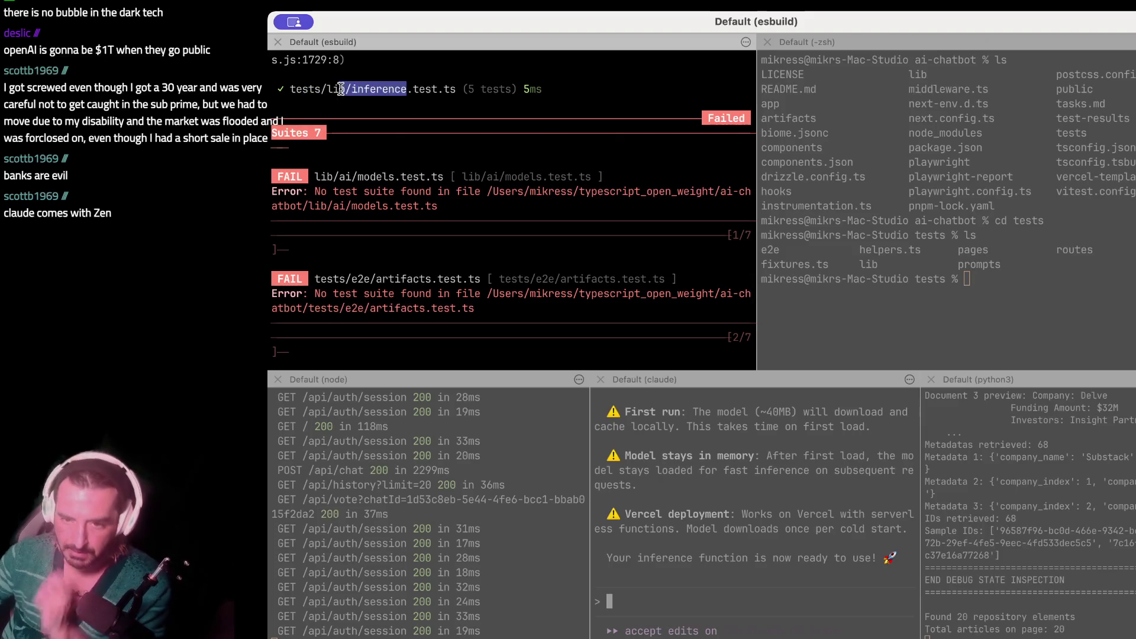
left_click(373, 150)
left_click_drag(300, 178, 303, 205)
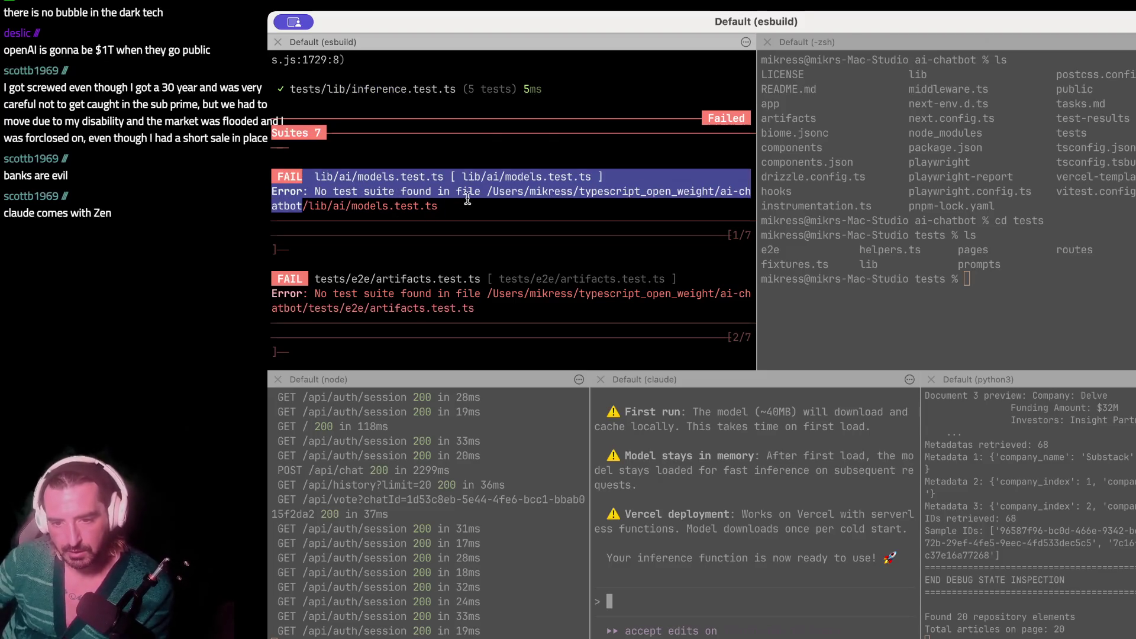
scroll(378, 244, "down", 2)
left_click_drag(345, 249, 339, 294)
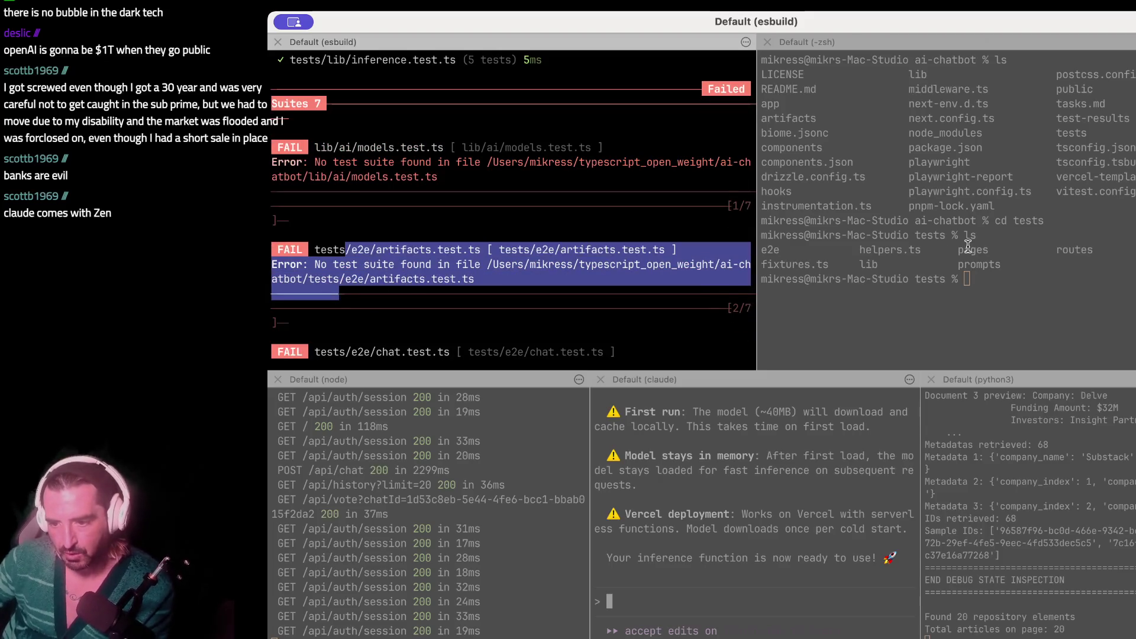
- In the shell pane, cd into e2e and list its four test files
key("super+bracketright")
type("cd e2e/")
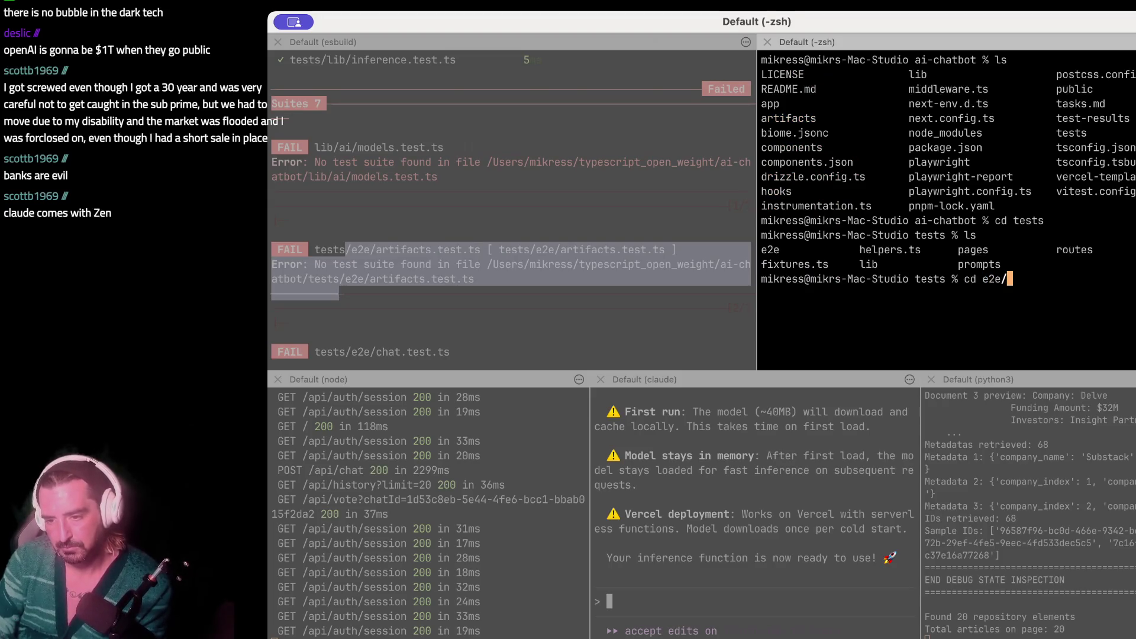
key("Return")
type("ls")
key("Return")
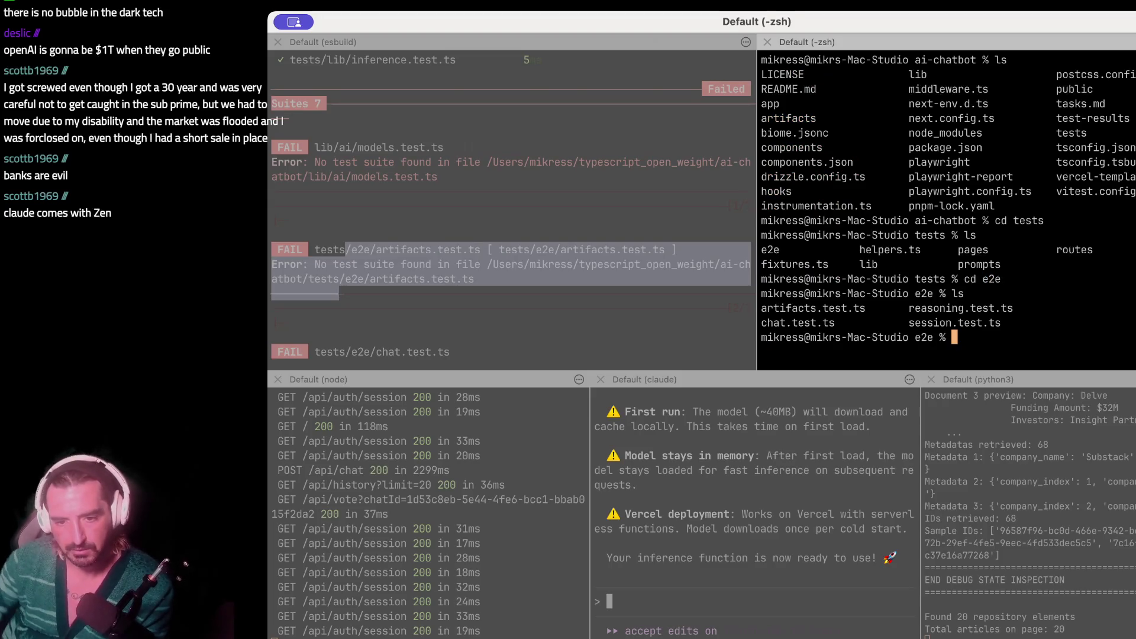
- Inspect artifacts.test.ts in vi, finding it fully commented out, then quit with :wq
type("vi artifacts.test.ts")
key("Return")
scroll(947, 196, "down", 20)
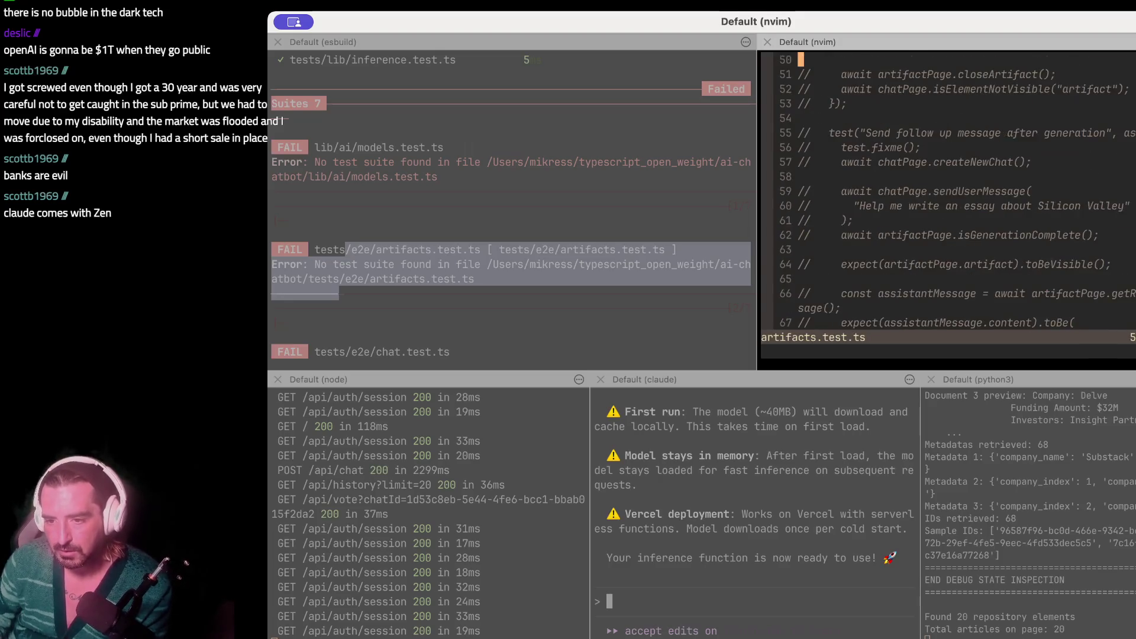
type(":wq")
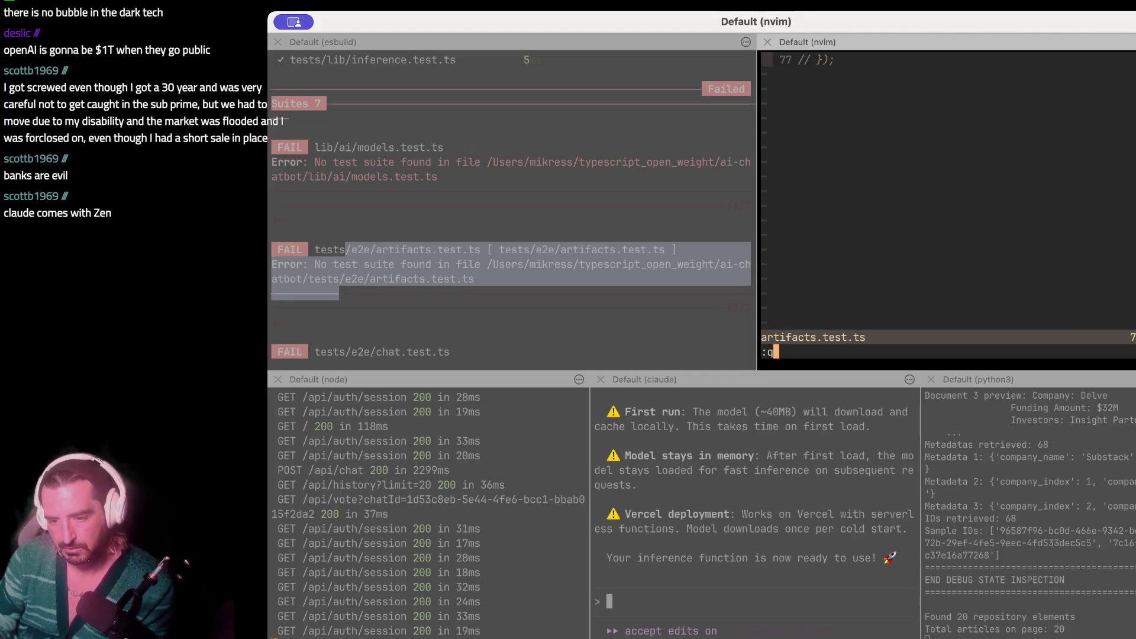
key("Return")
left_click(498, 245)
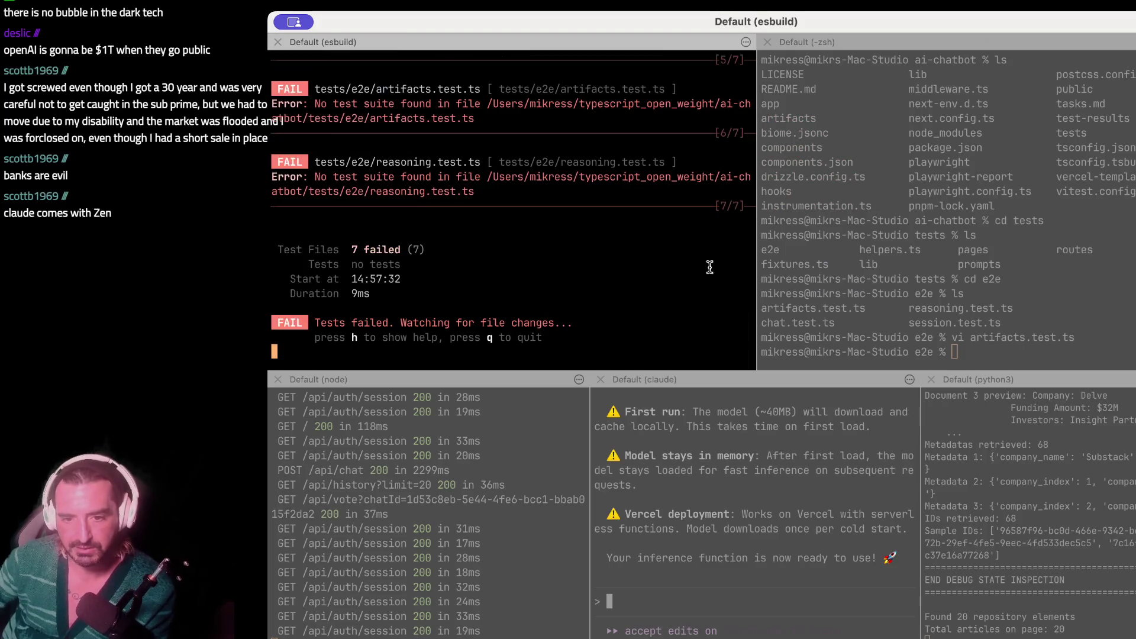
- Rerun the tests for the 7 failed summary and highlight the reasoning.test.ts failure
key("super+bracketright")
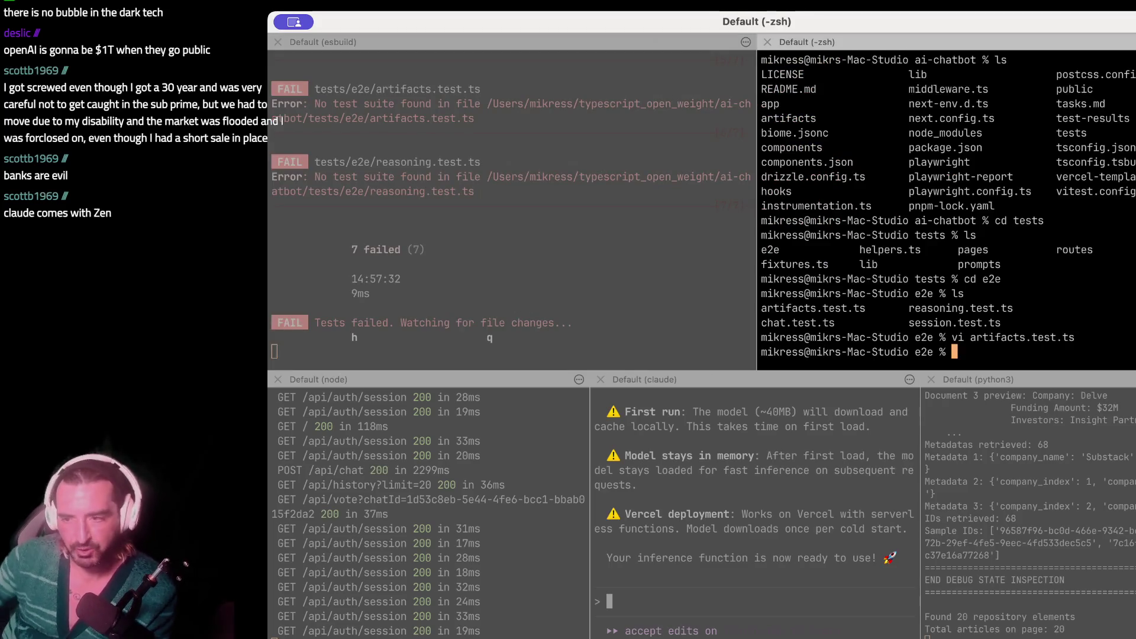
left_click(279, 202)
left_click_drag(370, 150, 363, 176)
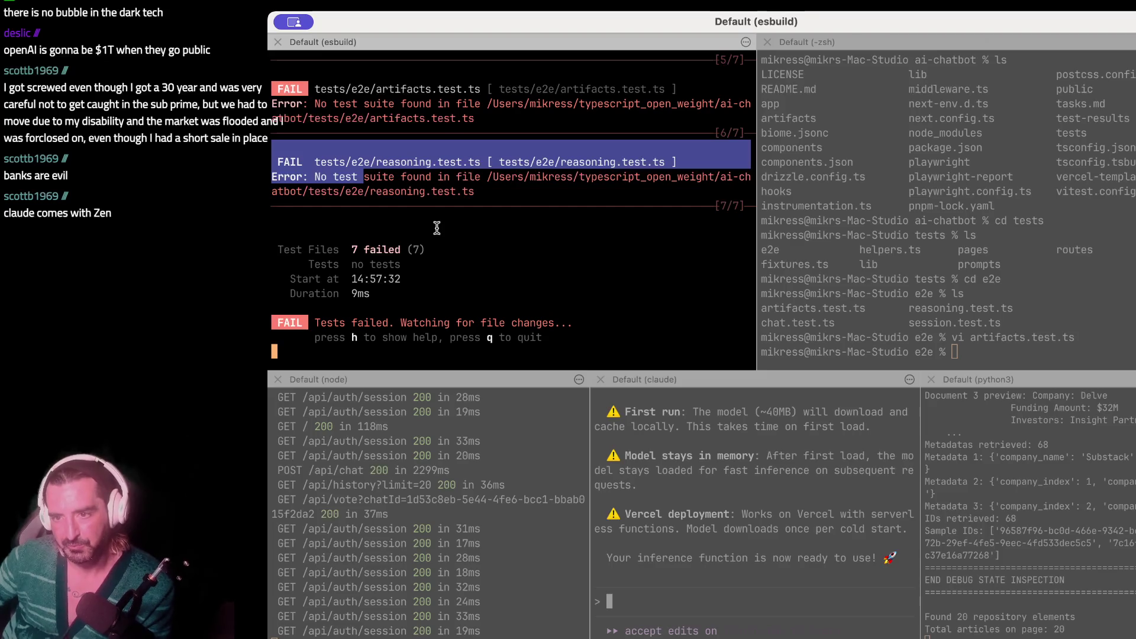
left_click(354, 161)
left_click_drag(339, 161, 341, 214)
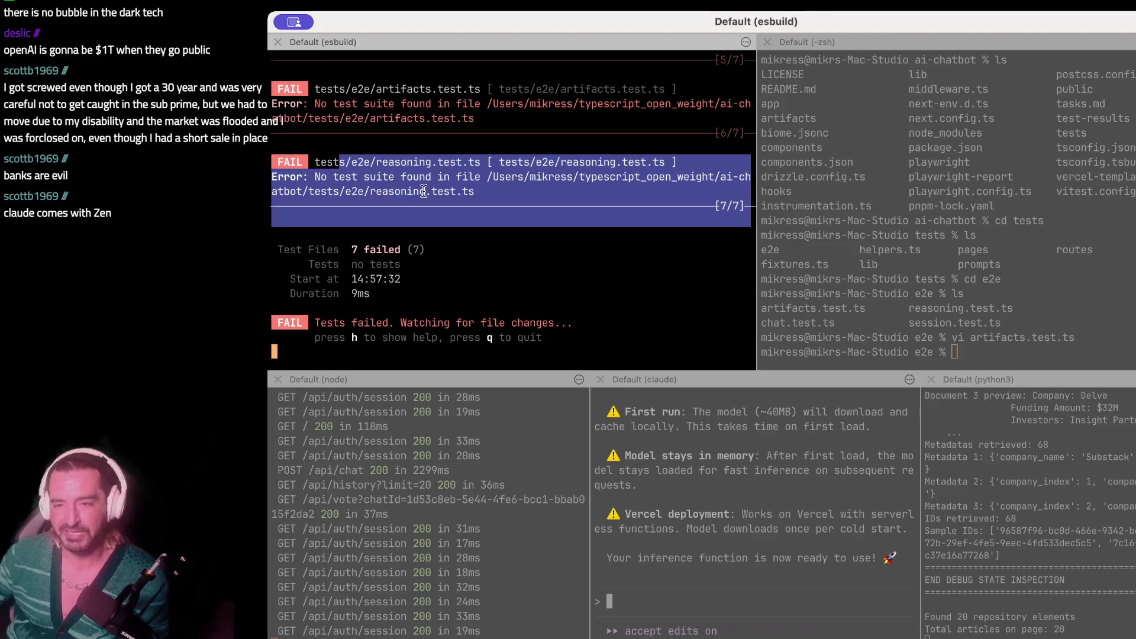
left_click(468, 155)
- List the e2e test files again in the zsh pane, then refocus the test runner pane
left_click(959, 143)
type("ls")
key("Return")
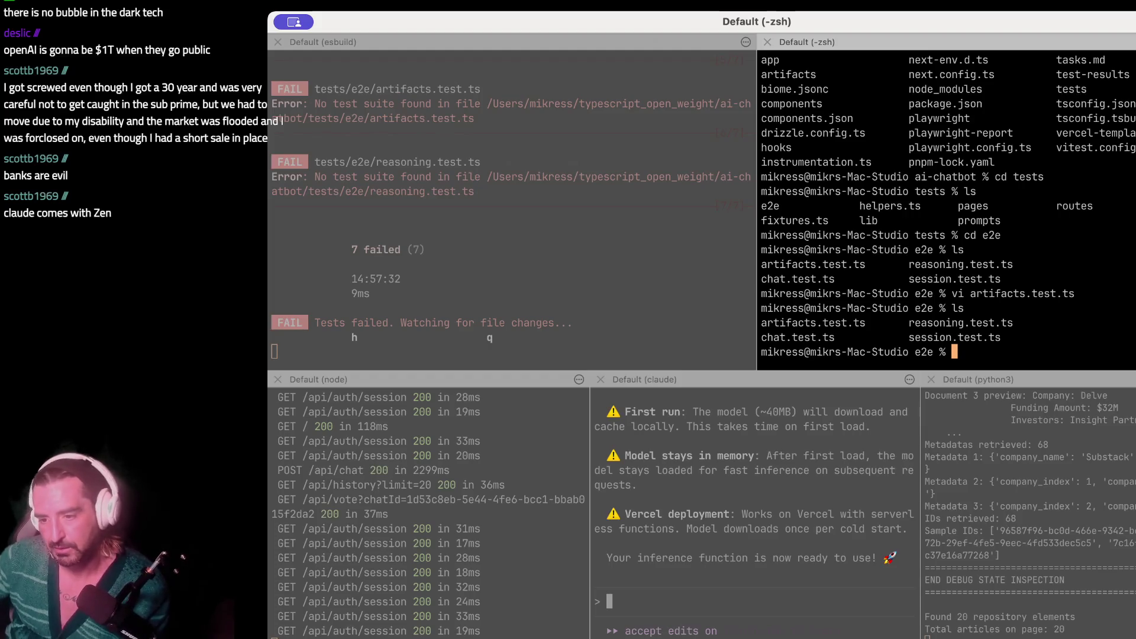
left_click(445, 279)
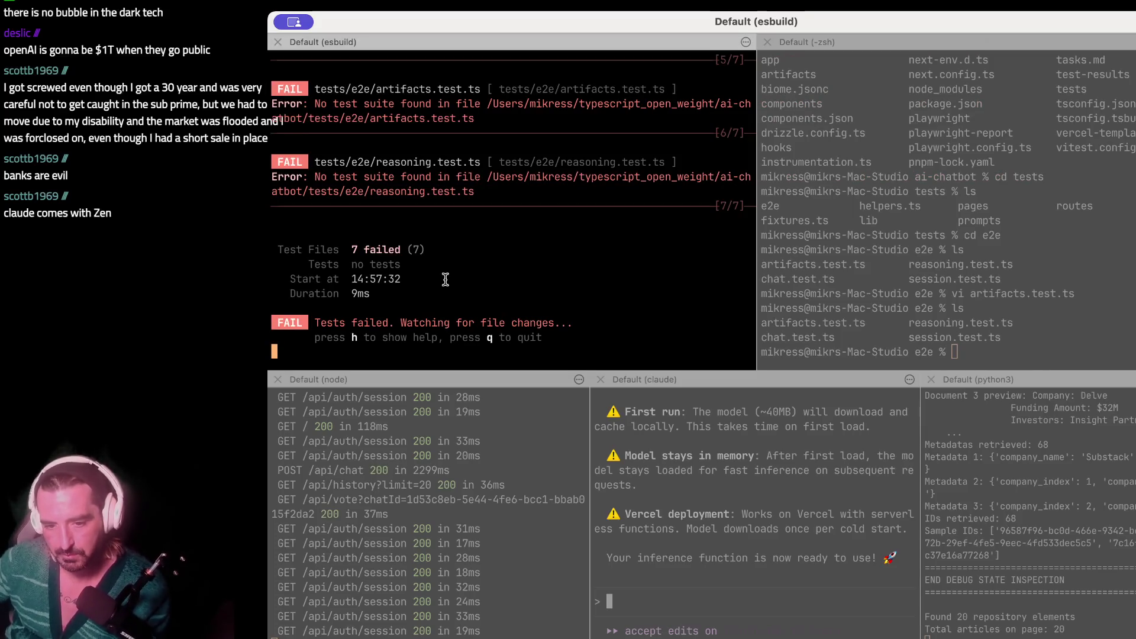
- Quit vitest, launch Claude Code and ask why `pnpm test` fails, pasting in the failure output
type("q")
type("claude")
key("Return")
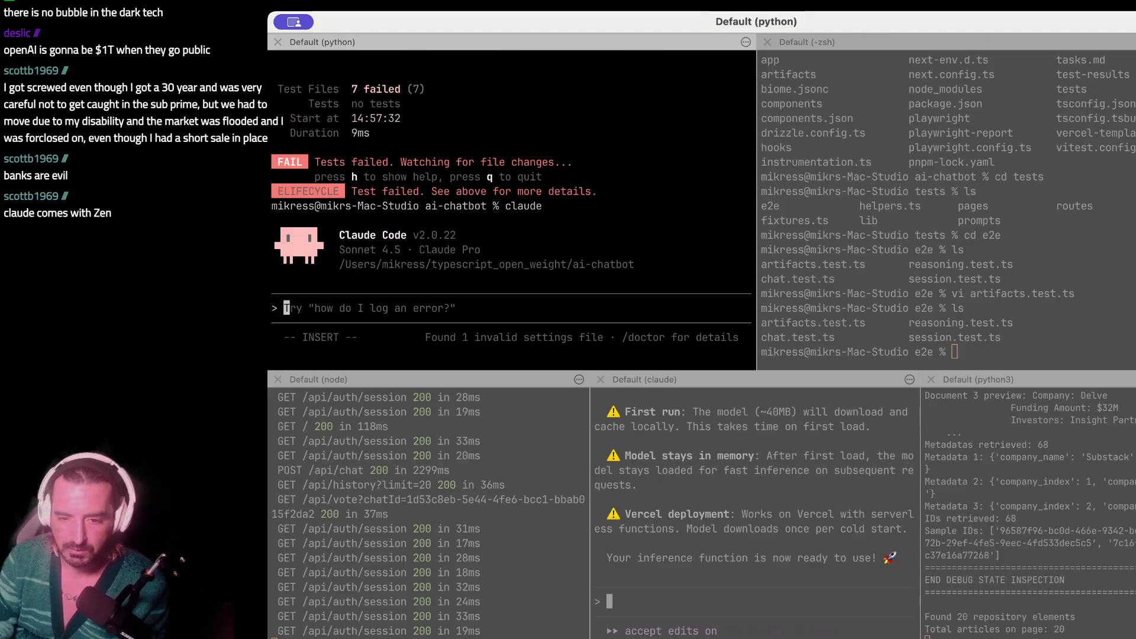
type("when i run `p")
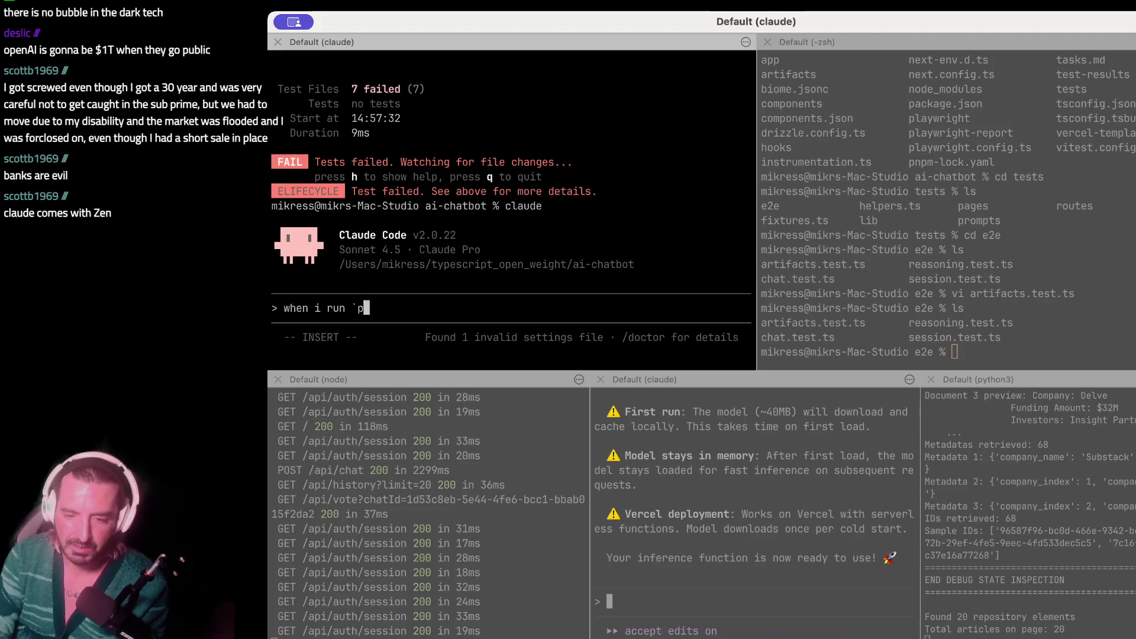
type("npm test`")
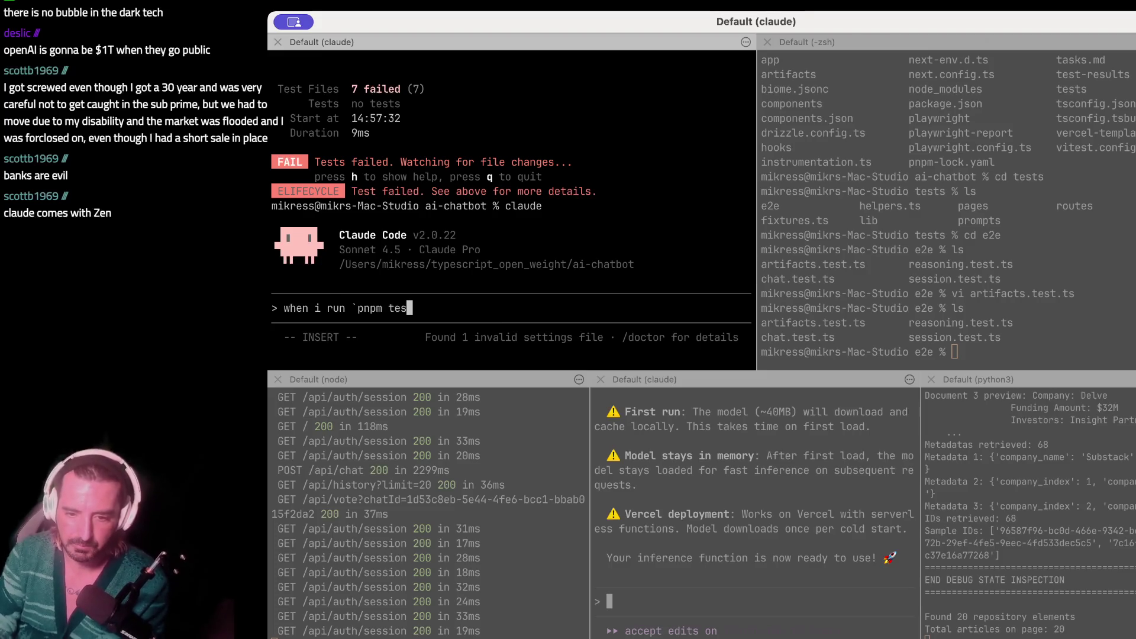
scroll(372, 230, "up", 10)
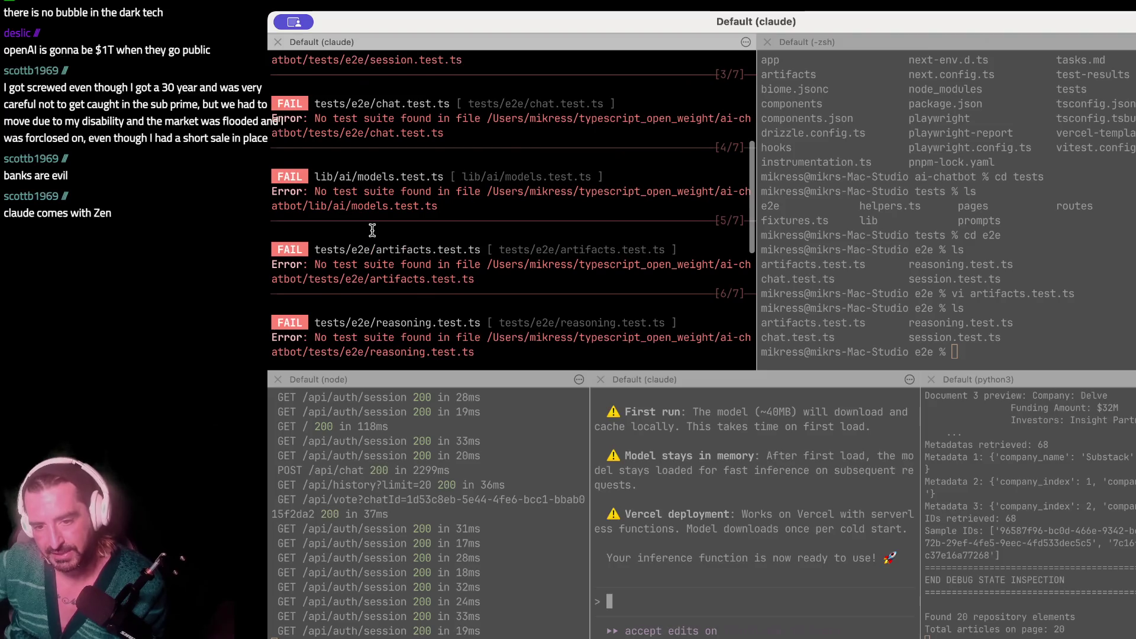
scroll(372, 220, "up", 4)
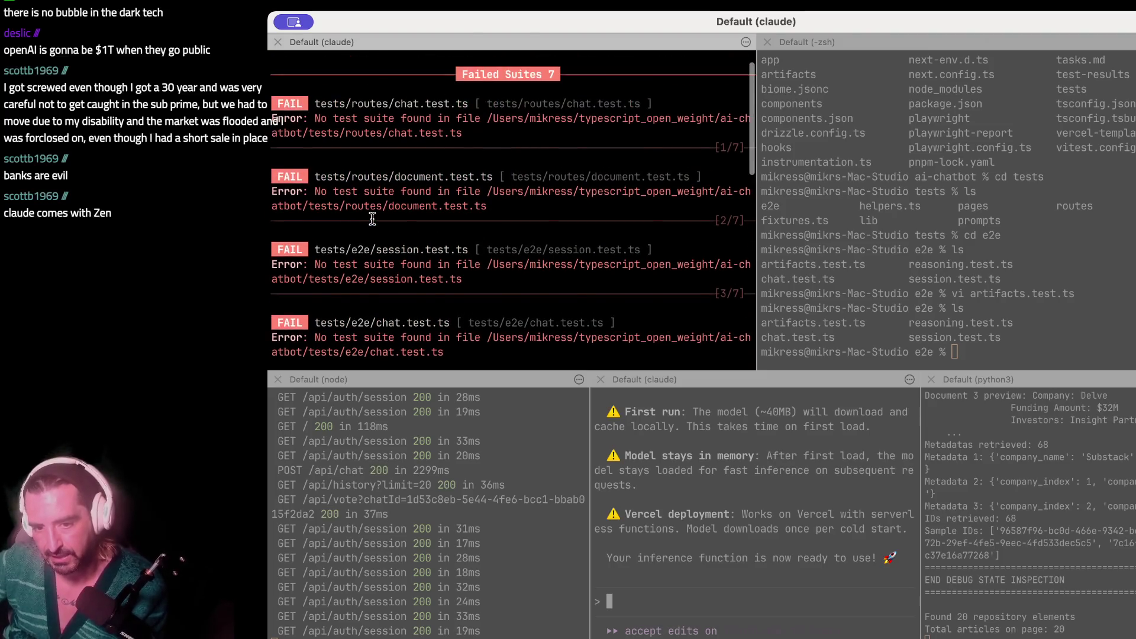
left_click_drag(334, 133, 359, 319)
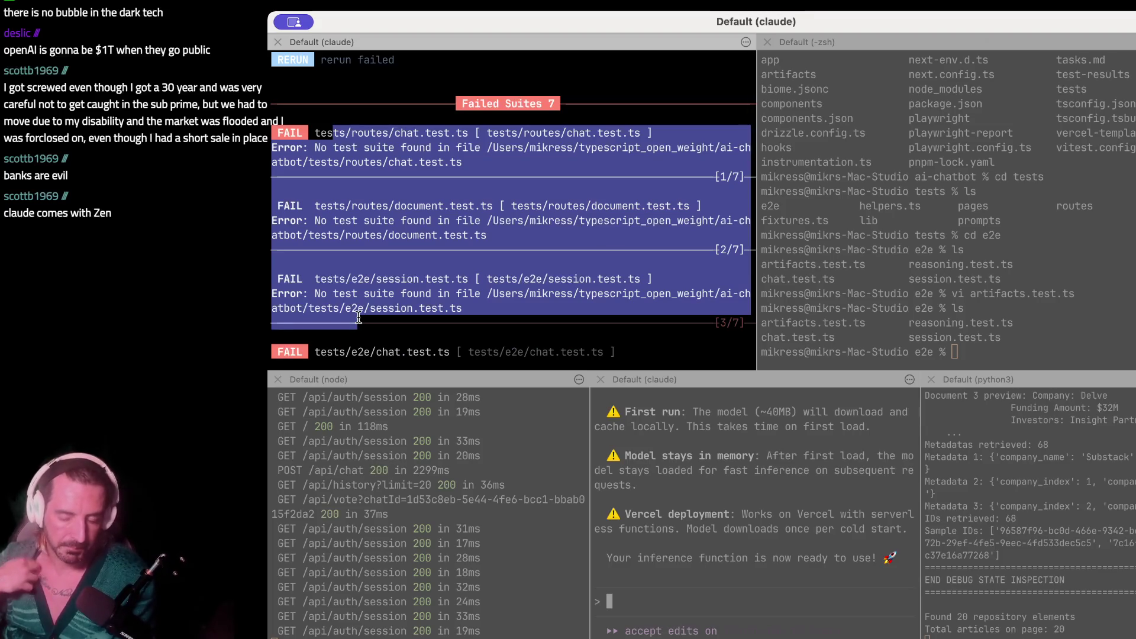
key("super+c")
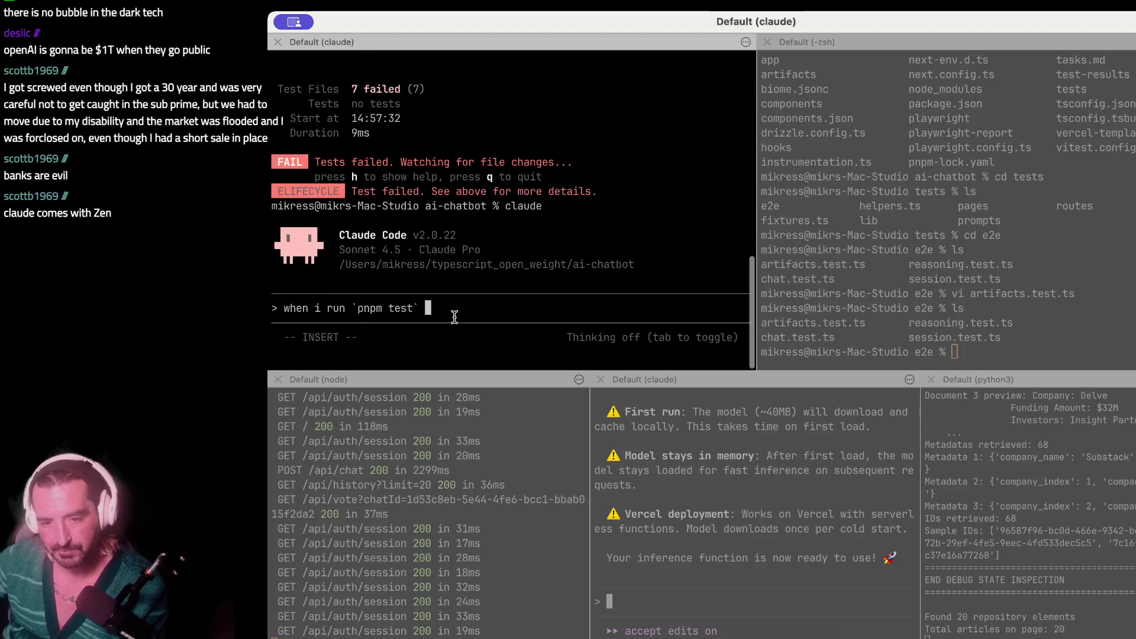
key("super+v")
key("Return")
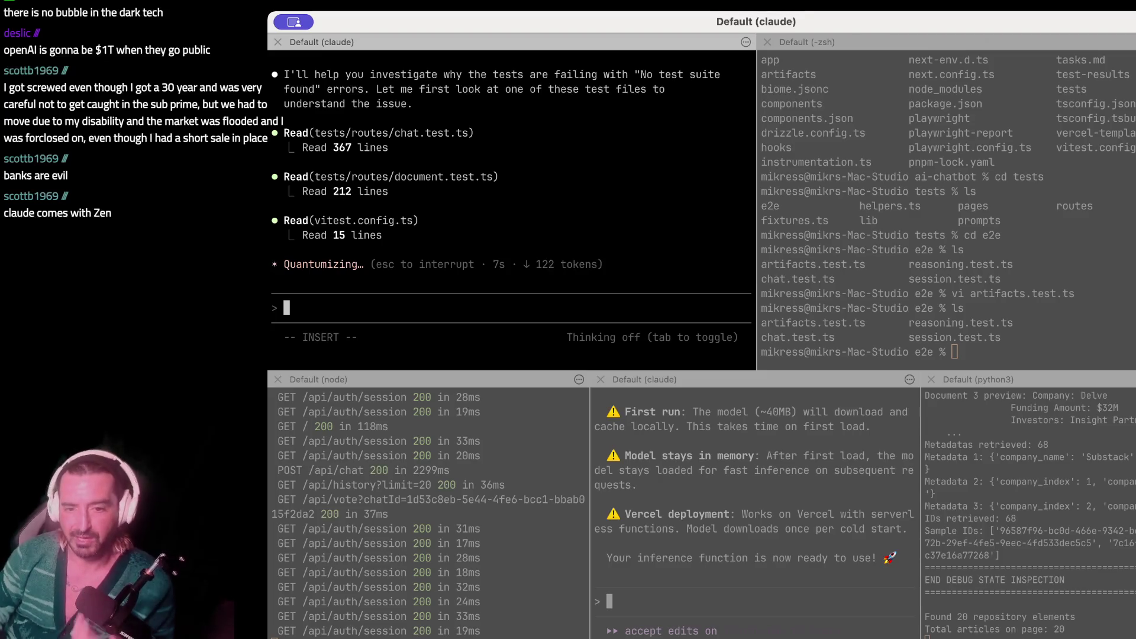
- Look through reasoning.test.ts in vi in the shell pane, then return to the Claude pane
key("super+alt+Right")
type("vi ")
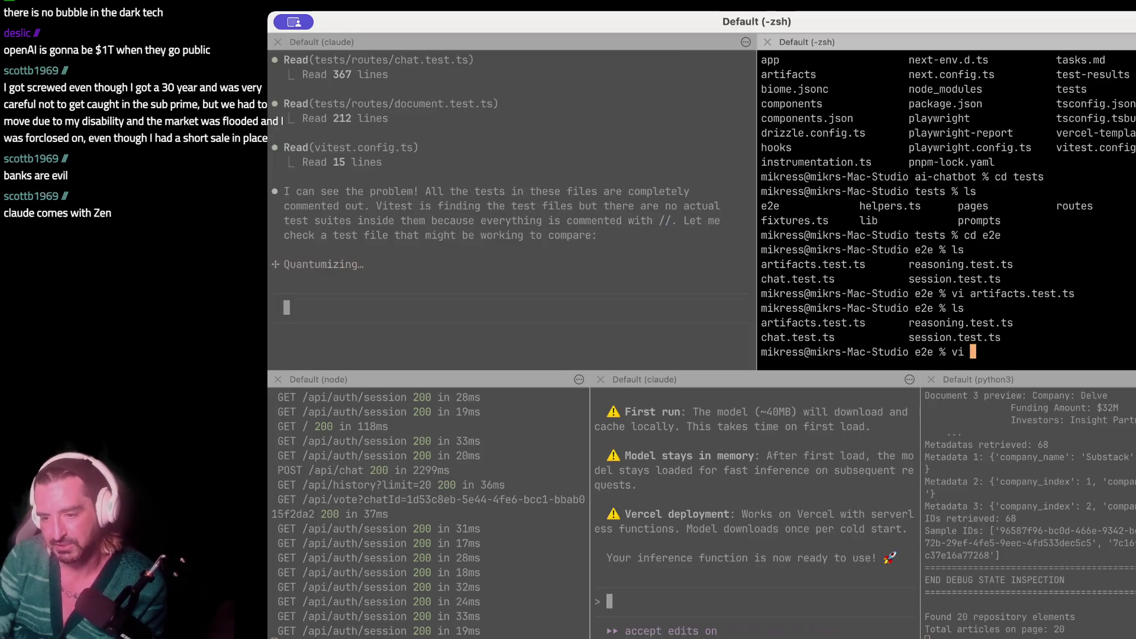
type("reasoning.test.ts")
key("Return")
key("ctrl+f")
key("ctrl+f")
key("ctrl+f")
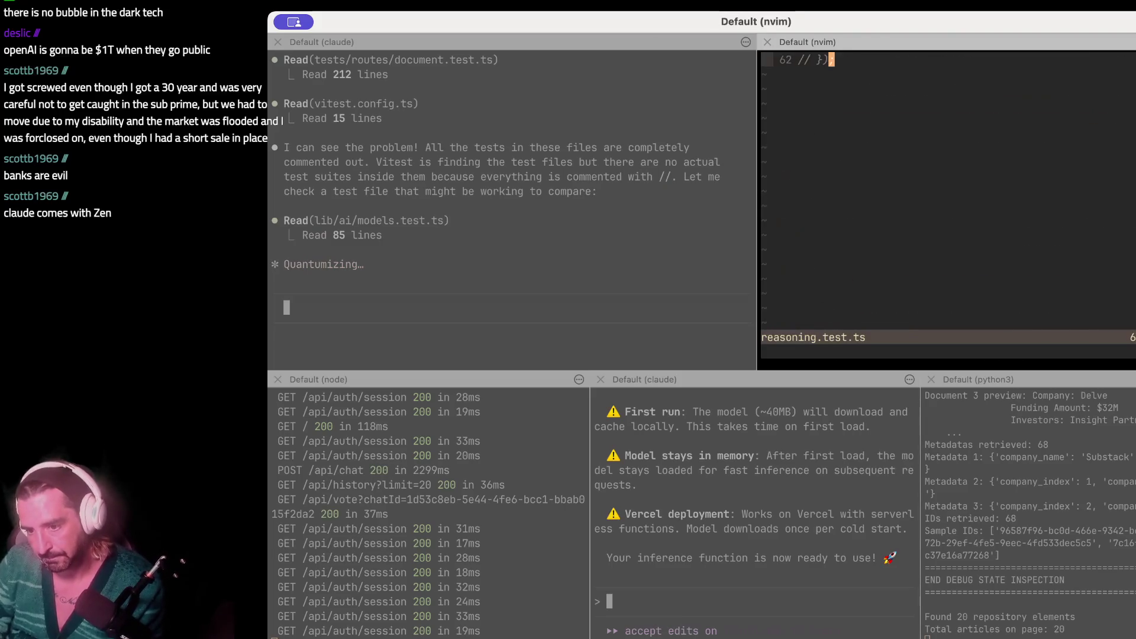
type(":q!")
key("Return")
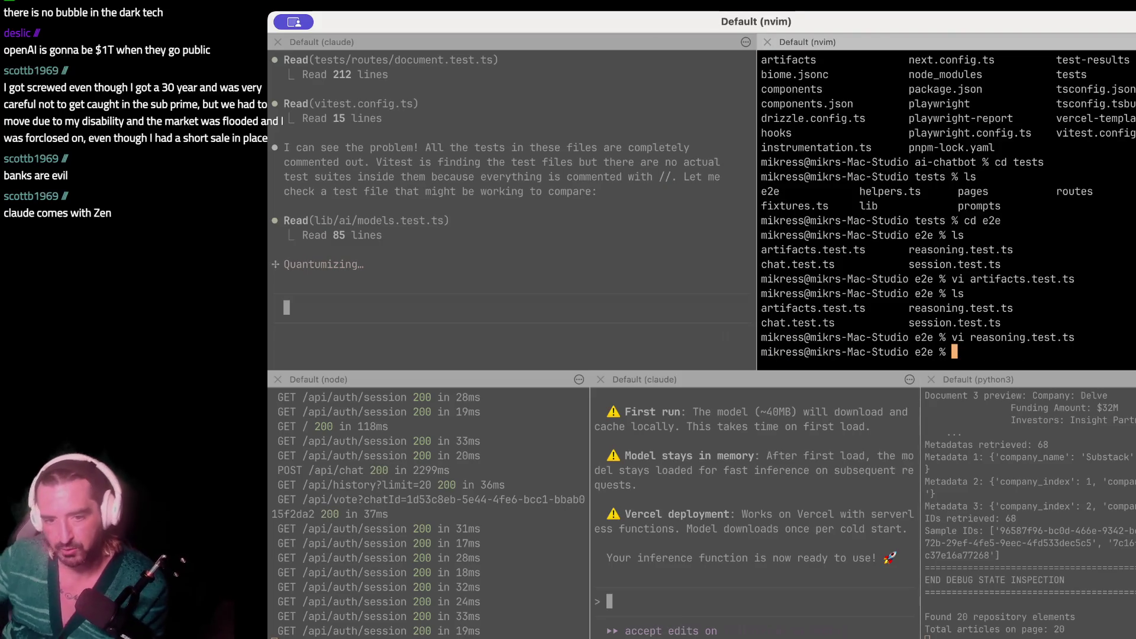
left_click(634, 128)
scroll(634, 128, "up", 15)
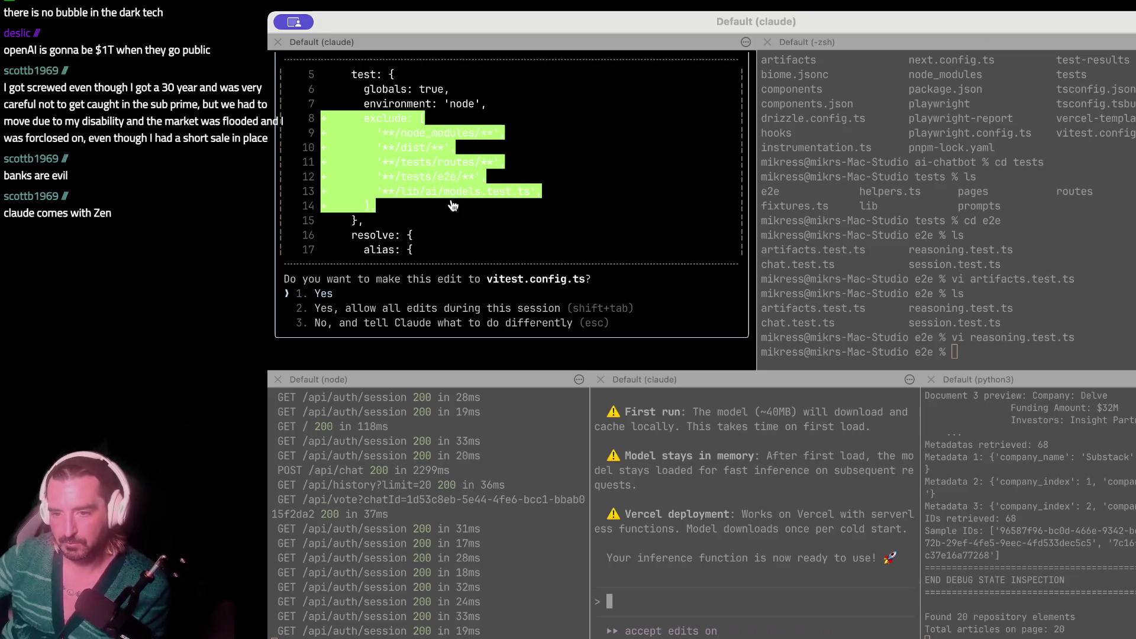
- Read Claude's proposed exclude diff and its explanation, then switch to Discord in Chrome
left_click(342, 160)
left_click_drag(335, 90, 358, 234)
scroll(418, 189, "up", 5)
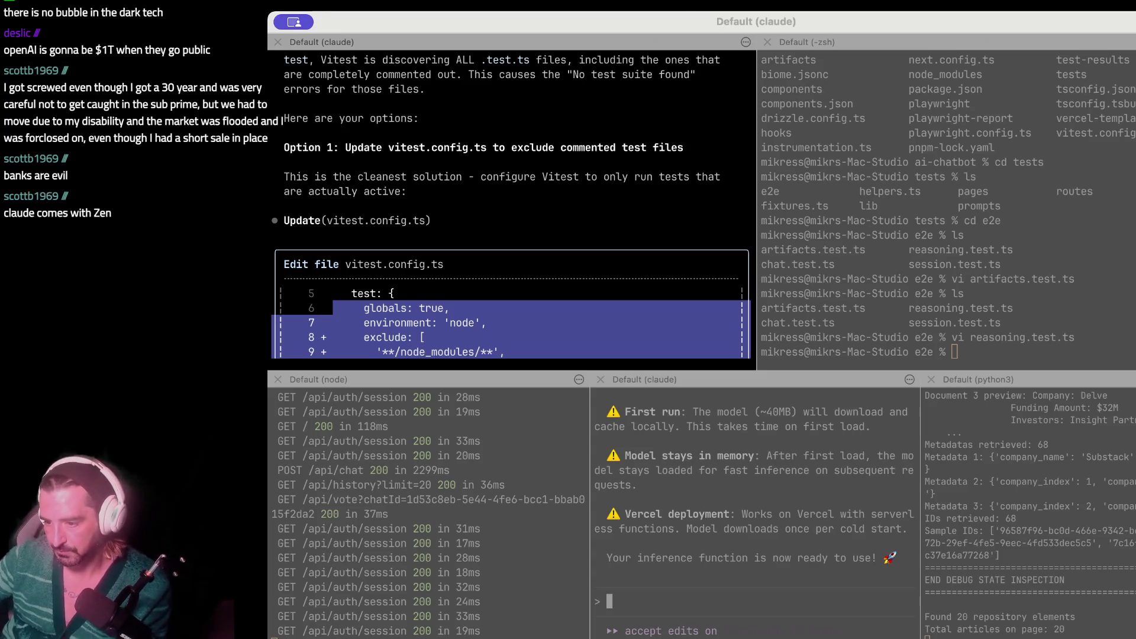
key("super+Tab")
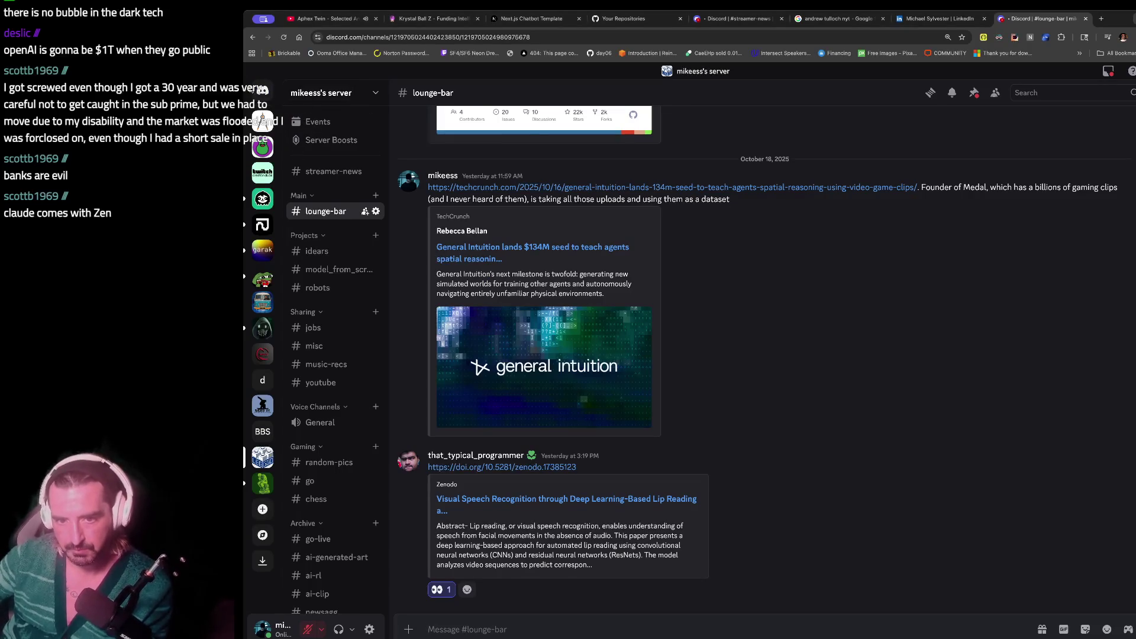
- Open the group DM's shared tank-game stream screenshot and zoom in to inspect it, then go back to iTerm2
left_click(263, 90)
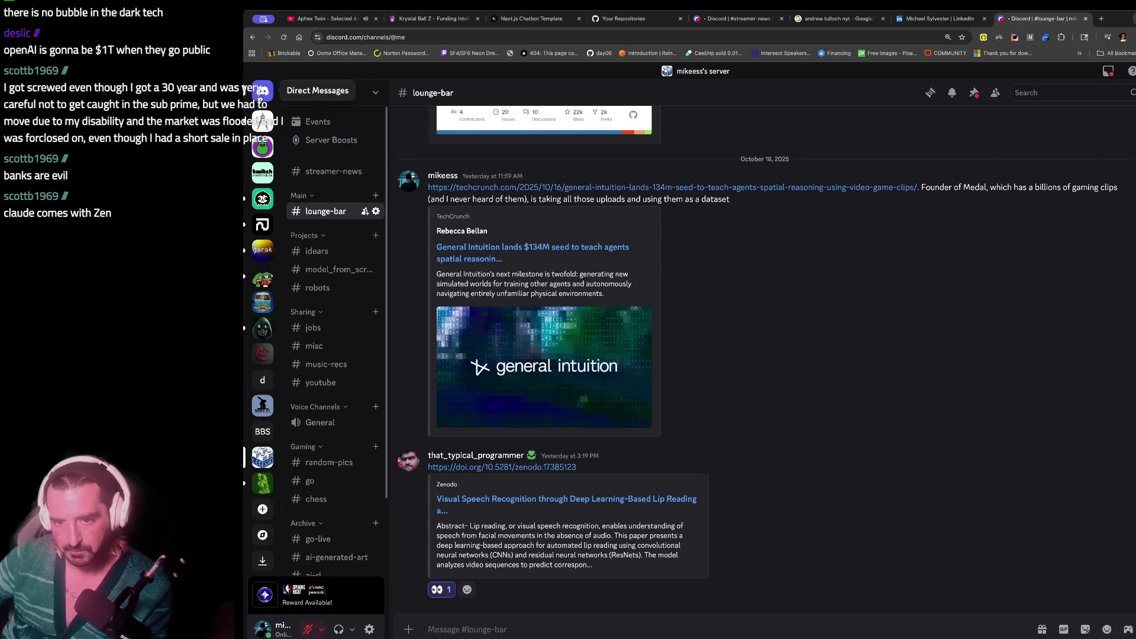
left_click(341, 264)
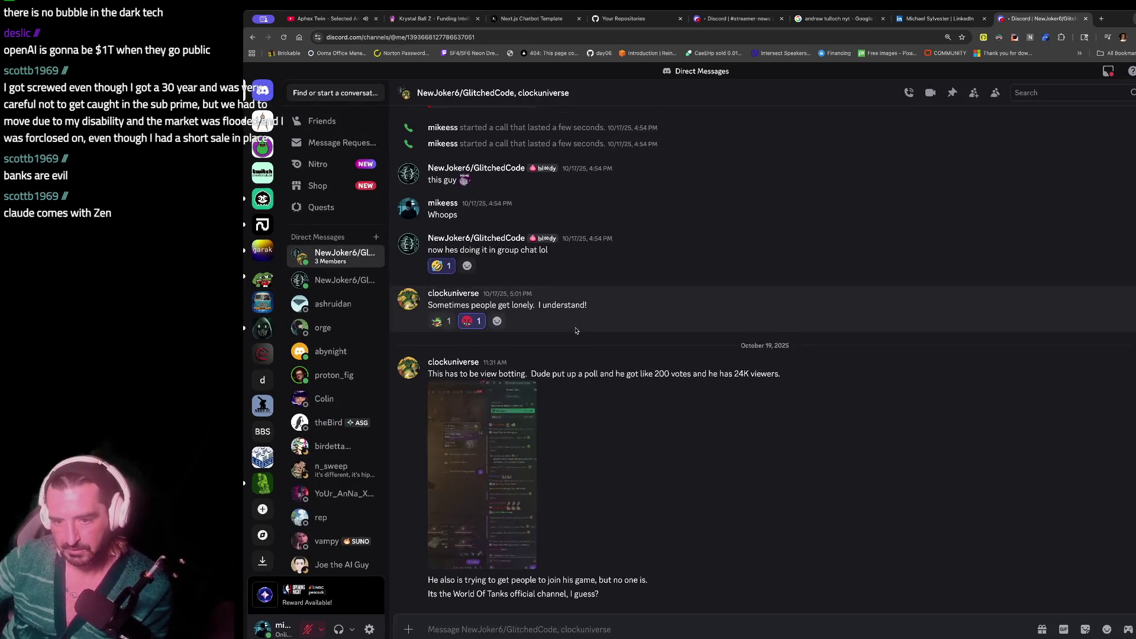
left_click(499, 424)
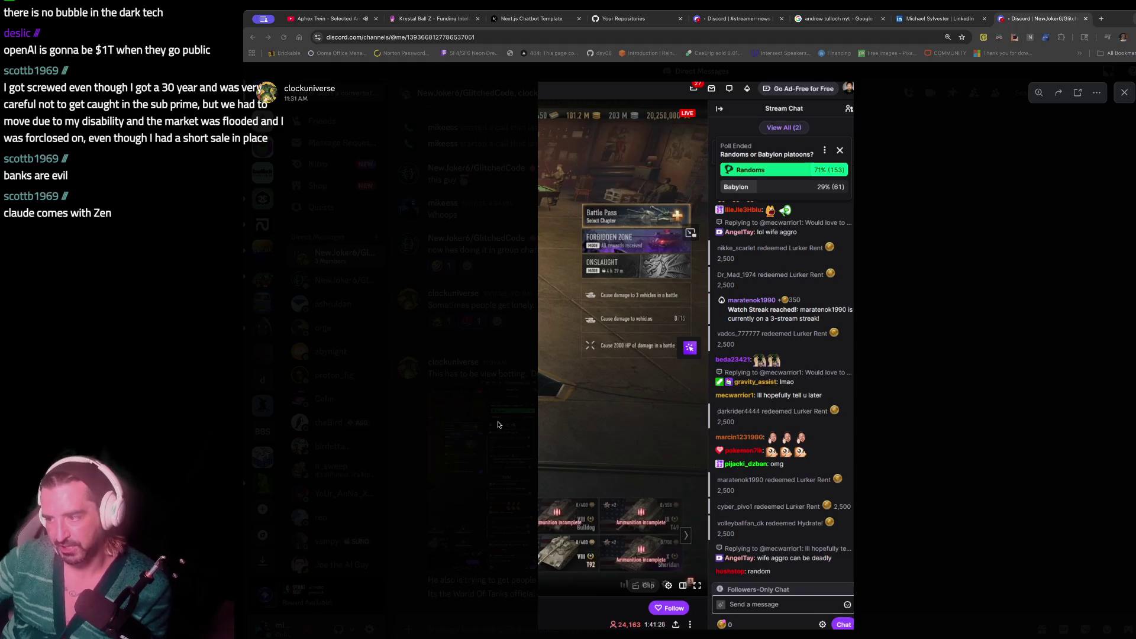
key("ctrl+plus")
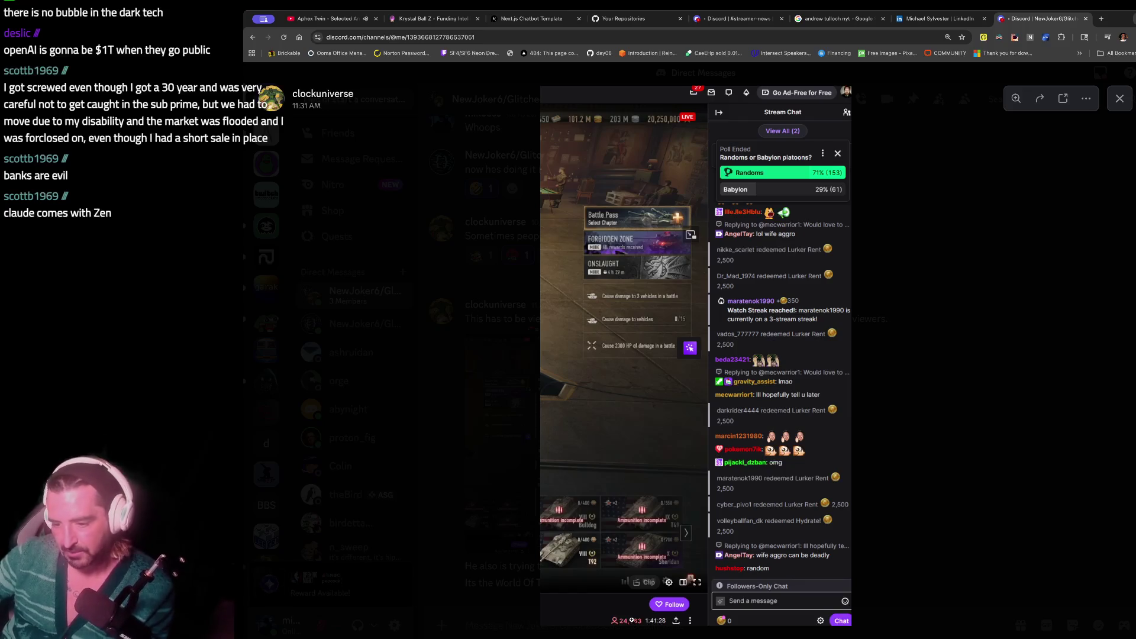
left_click(632, 620)
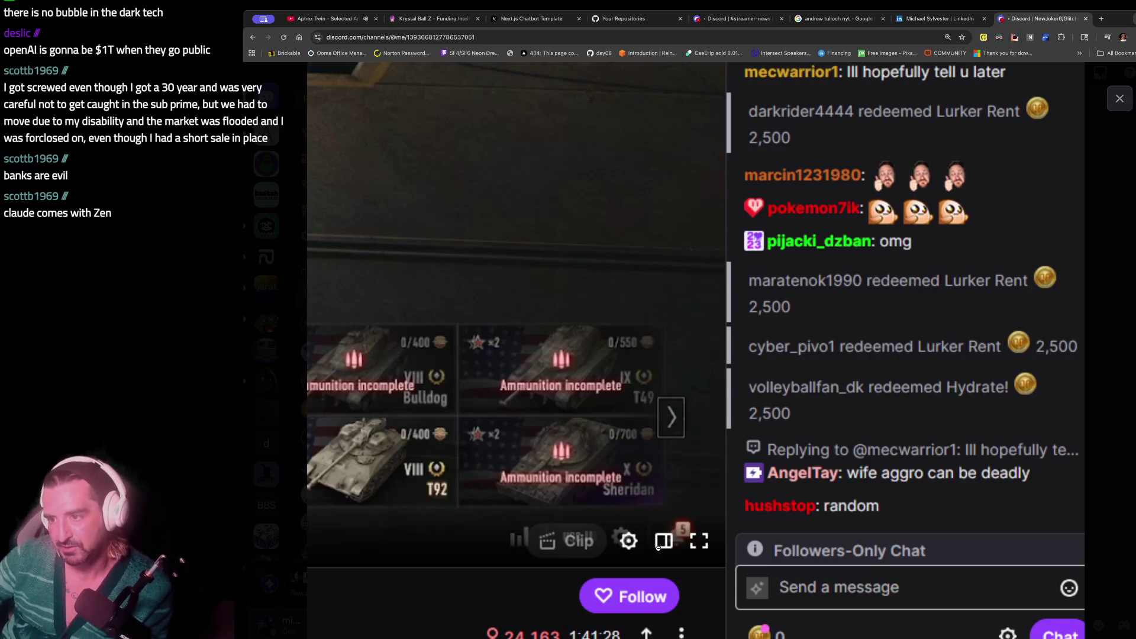
left_click(817, 286)
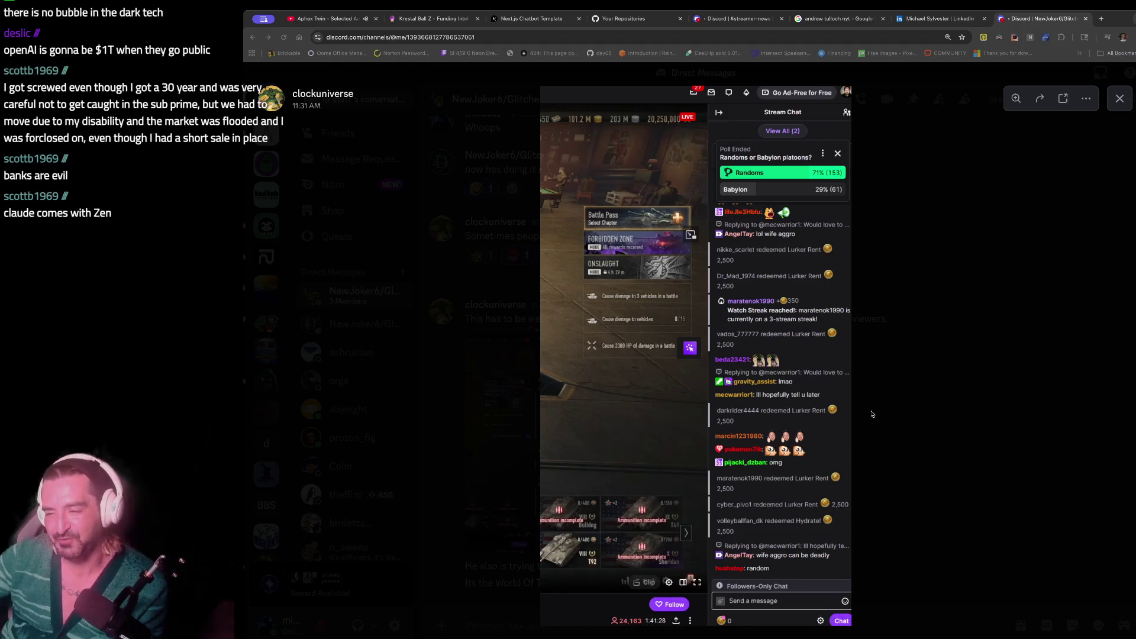
key("super+Tab")
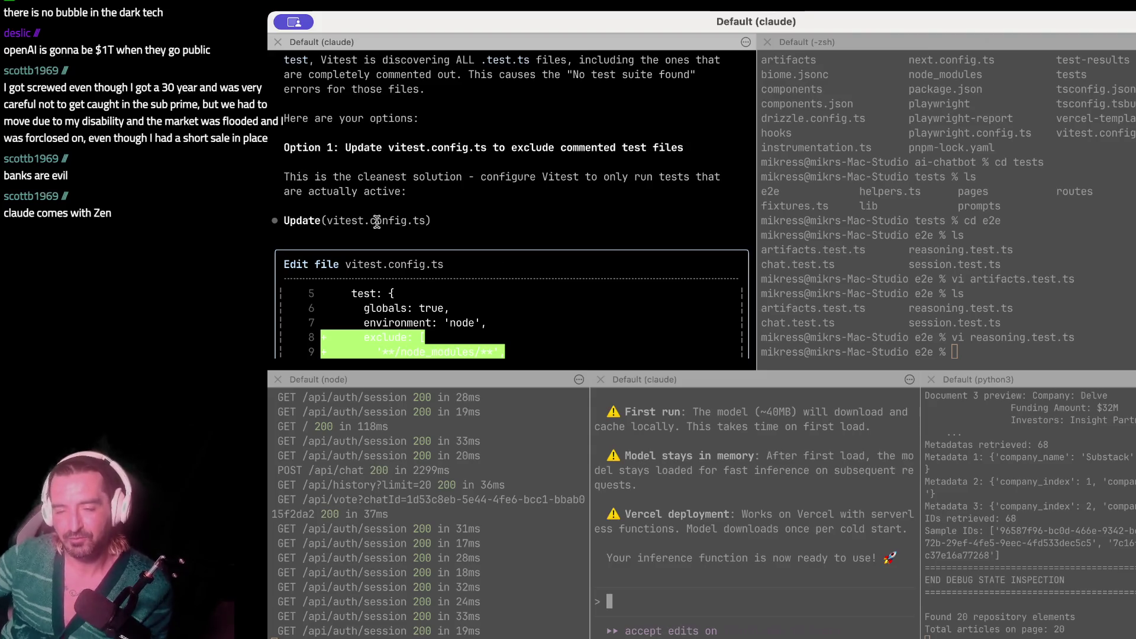
- Scroll back to Claude's explanation of the No test suite found errors and reread it
scroll(377, 222, "up", 2)
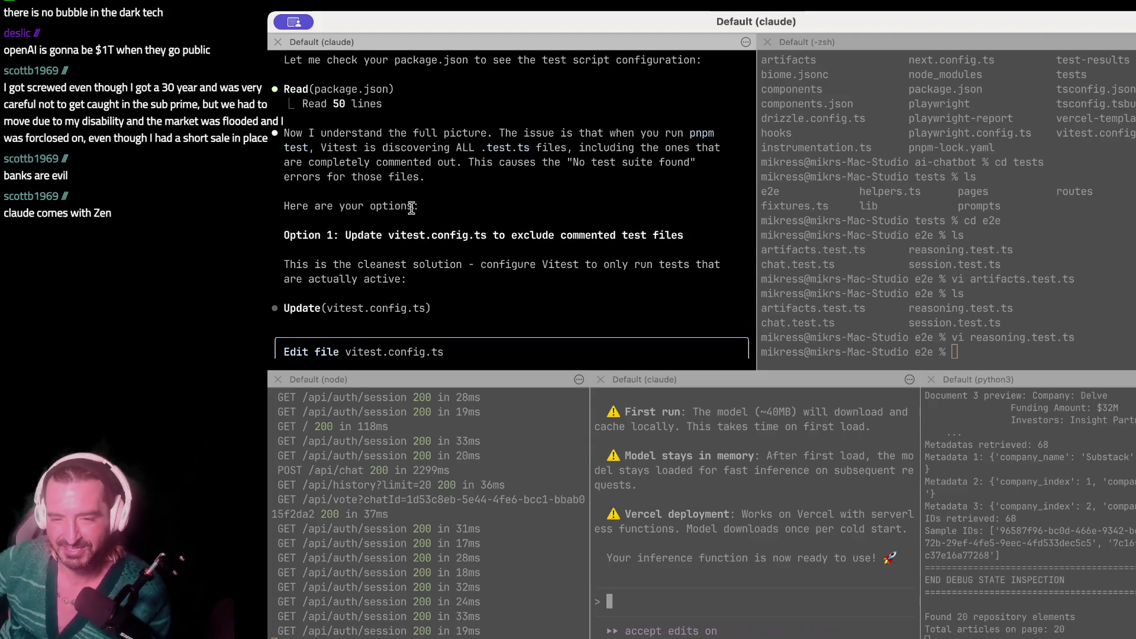
left_click_drag(389, 147, 392, 236)
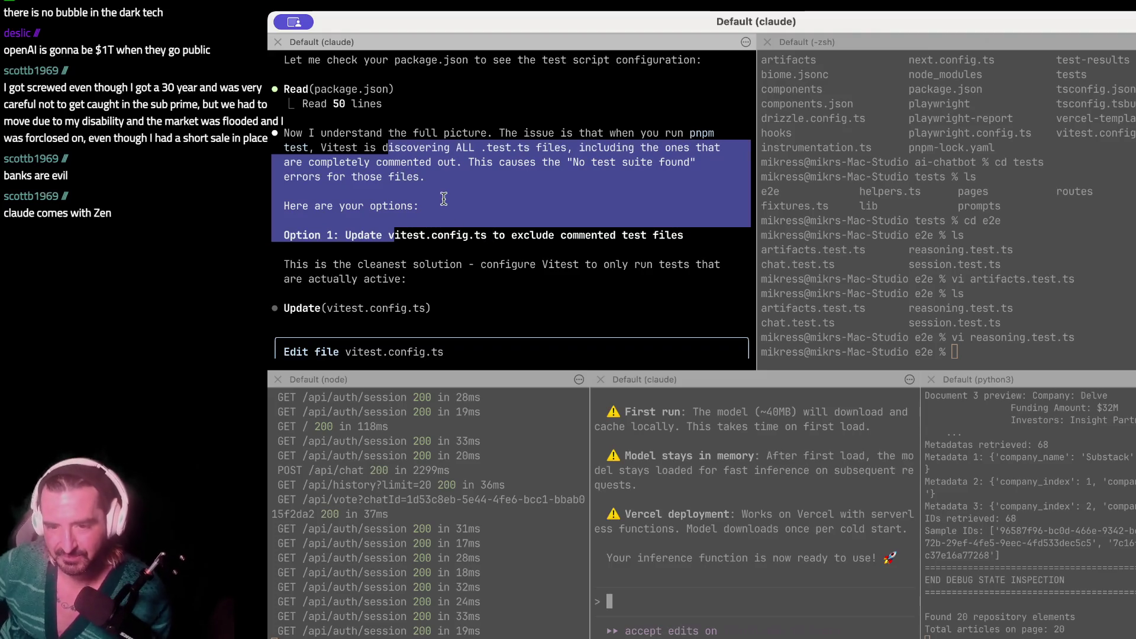
key("super+Tab")
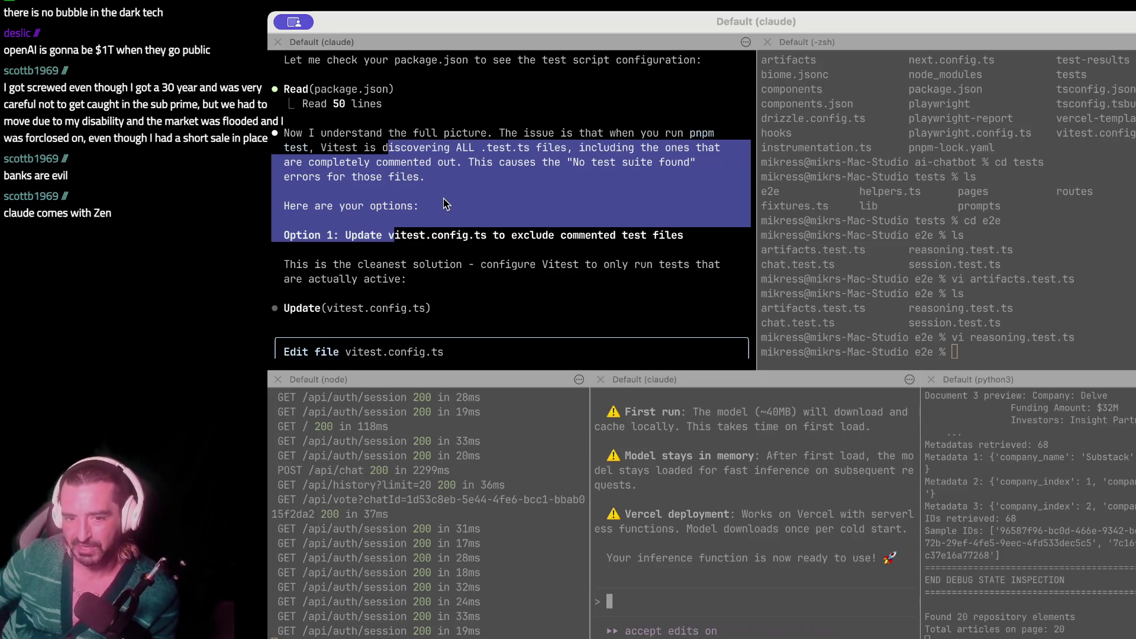
left_click(422, 197)
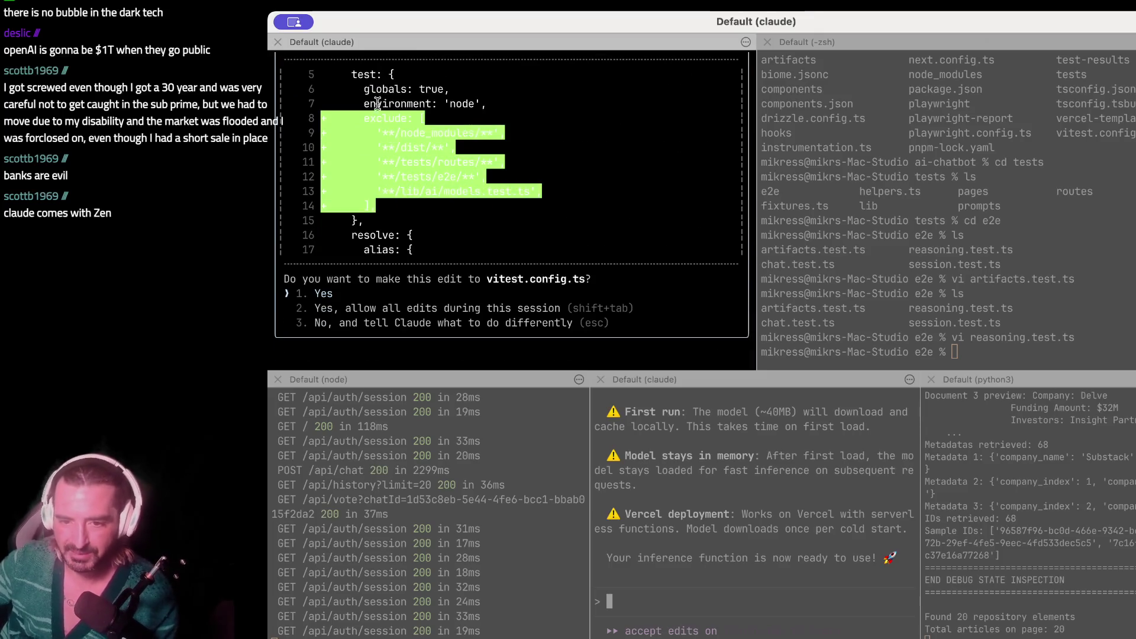
left_click_drag(358, 74, 369, 229)
scroll(369, 229, "up", 5)
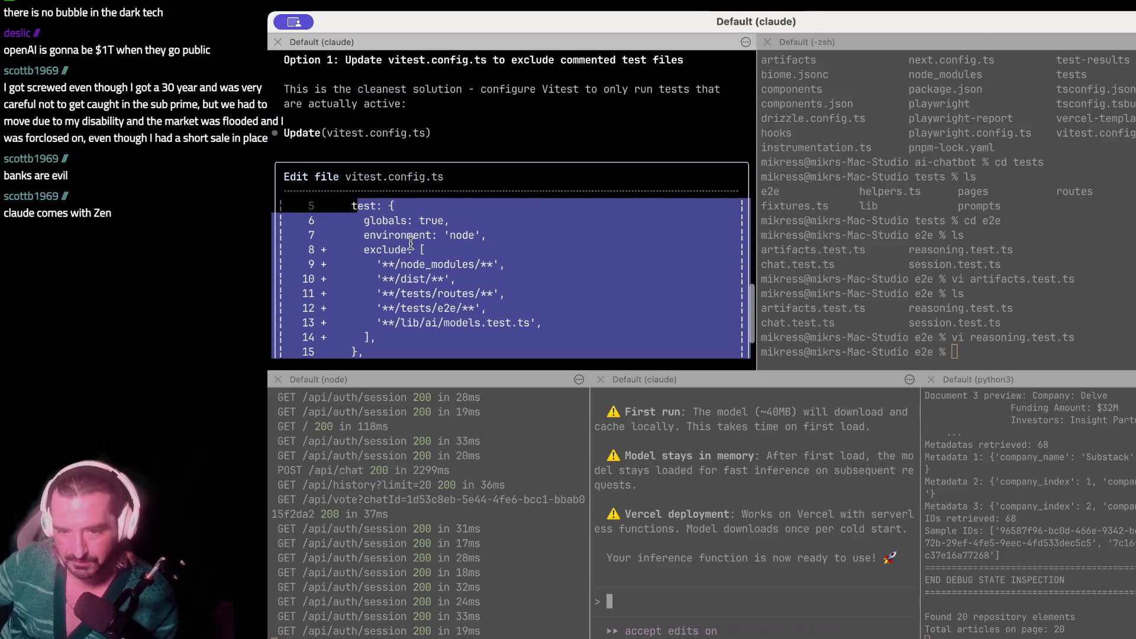
scroll(441, 259, "down", 3)
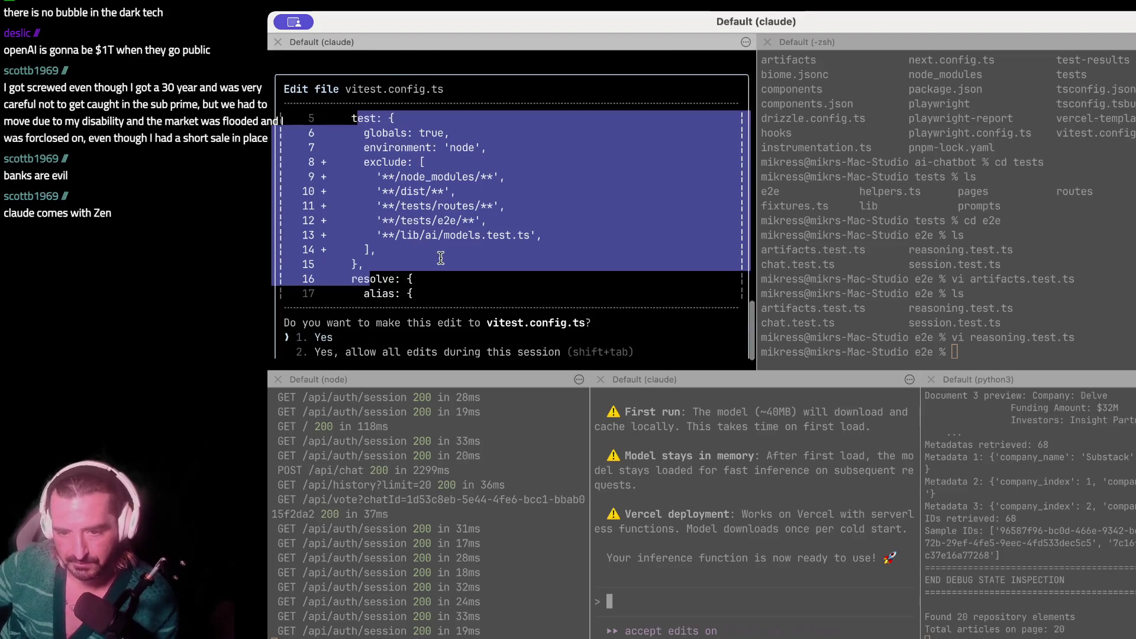
scroll(441, 258, "up", 8)
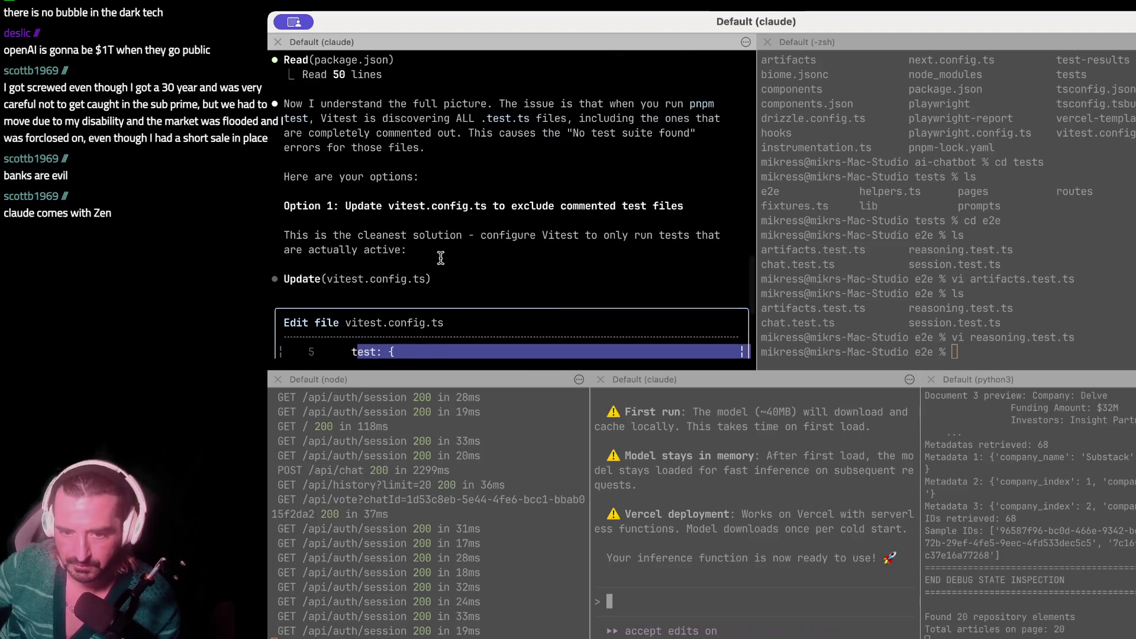
left_click_drag(410, 114, 415, 195)
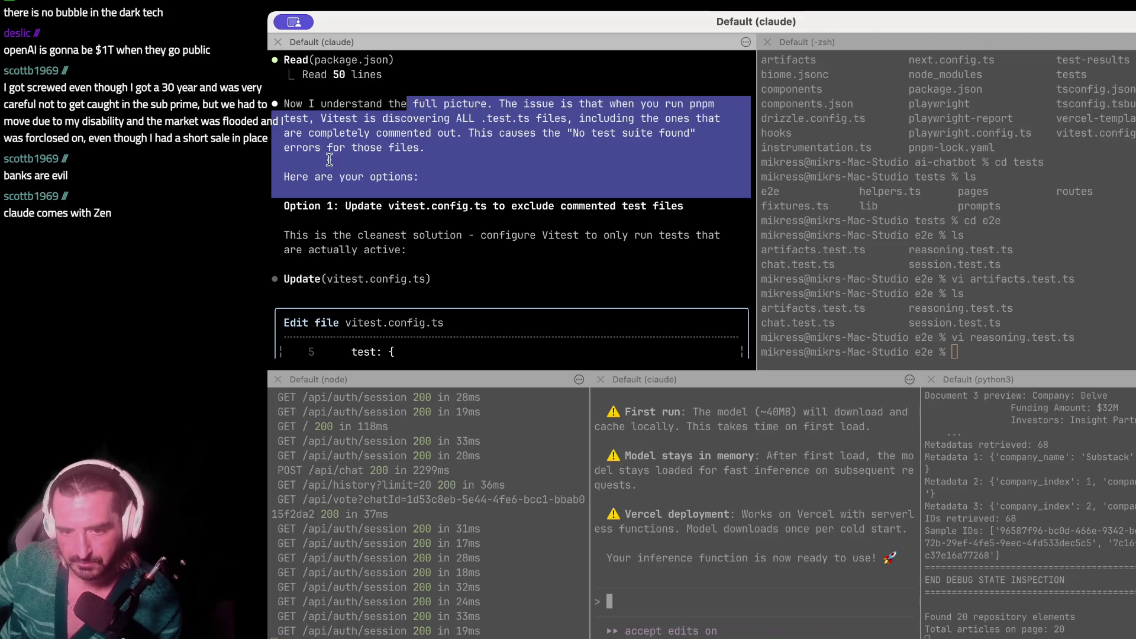
left_click_drag(340, 177, 352, 260)
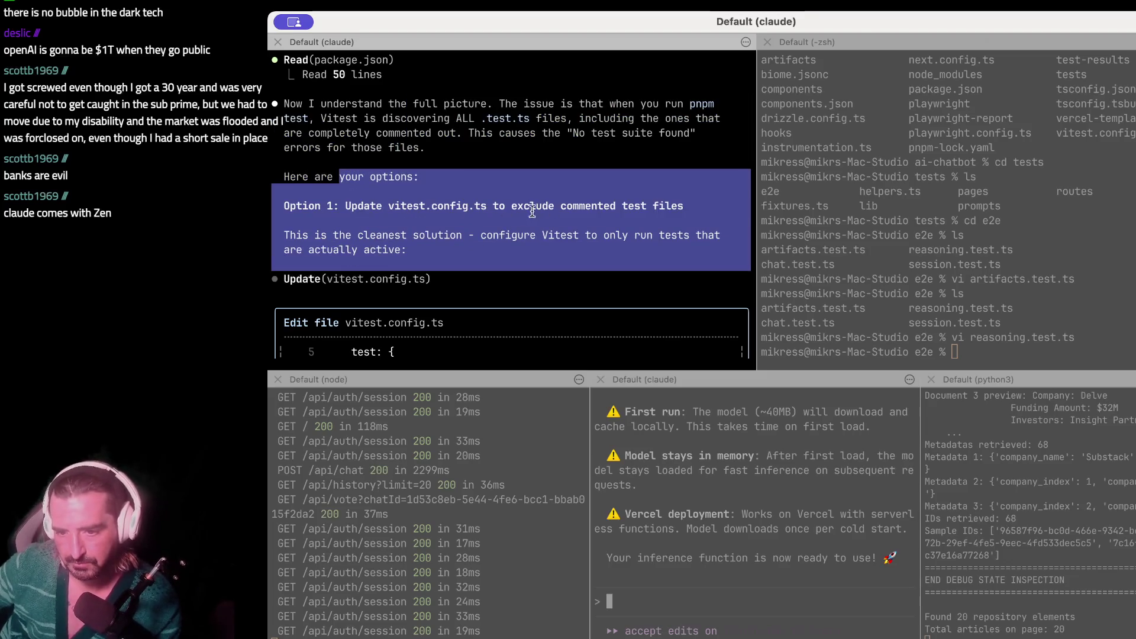
mouse_move(340, 231)
left_mouse_down()
mouse_move(333, 225)
mouse_move(305, 324)
left_mouse_up()
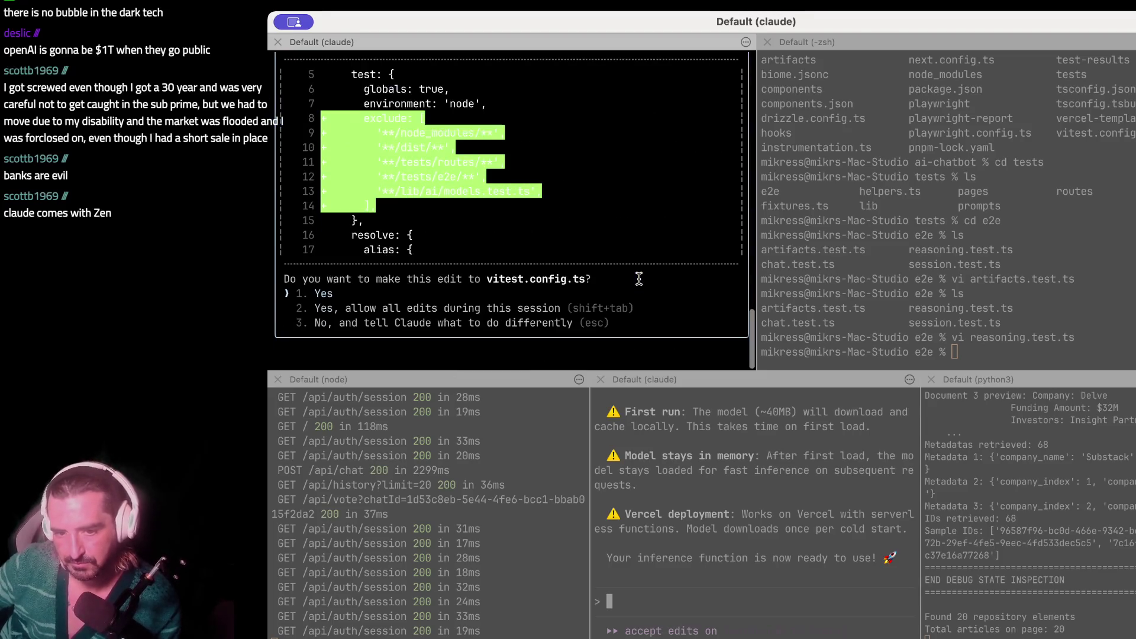
scroll(640, 279, "up", 3)
left_click(582, 279)
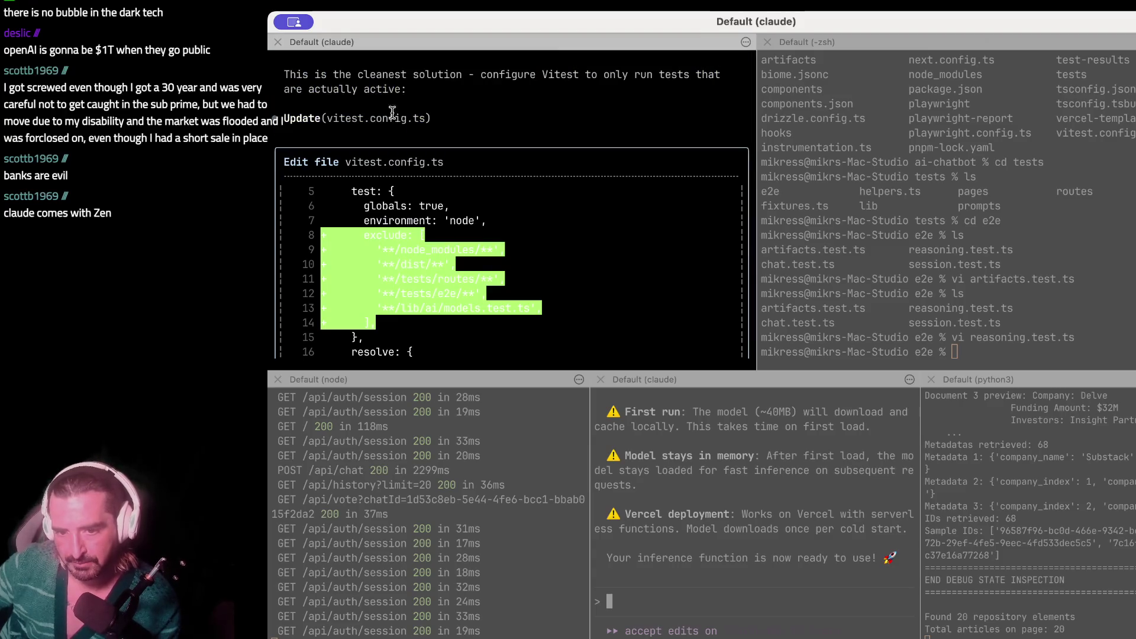
scroll(380, 79, "up", 3)
triple_click(374, 236)
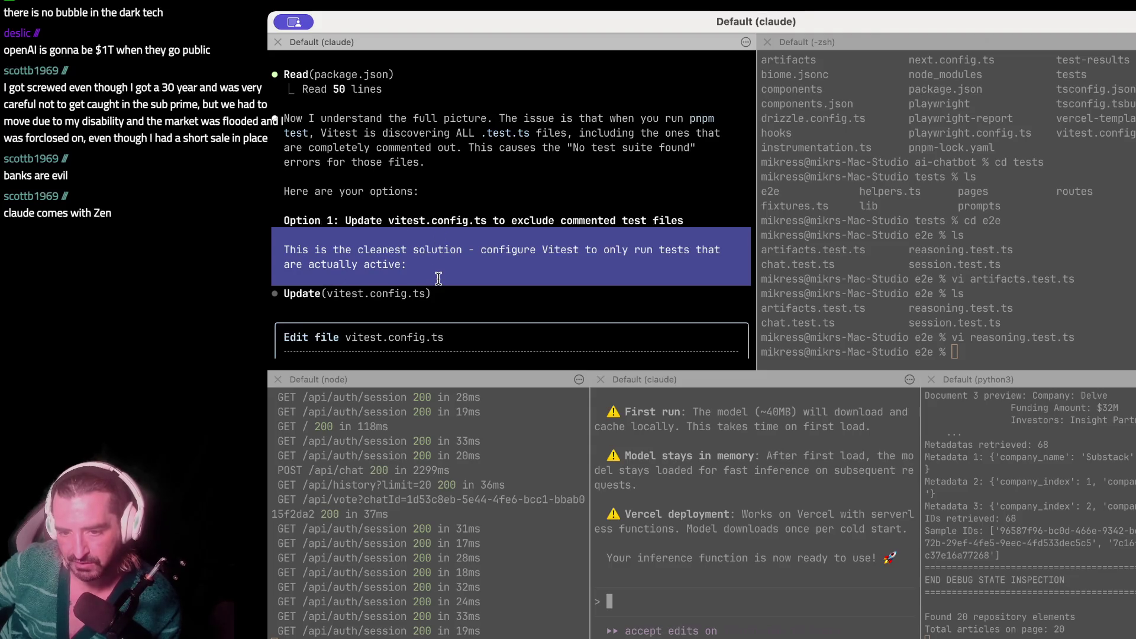
left_click(393, 213)
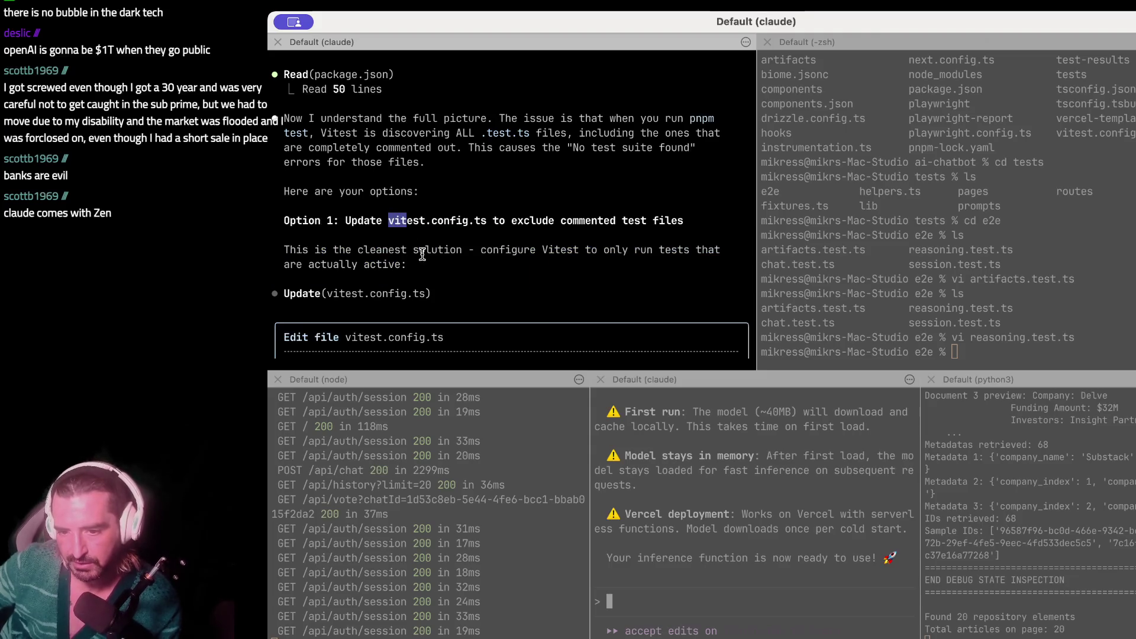
left_click_drag(417, 255, 414, 270)
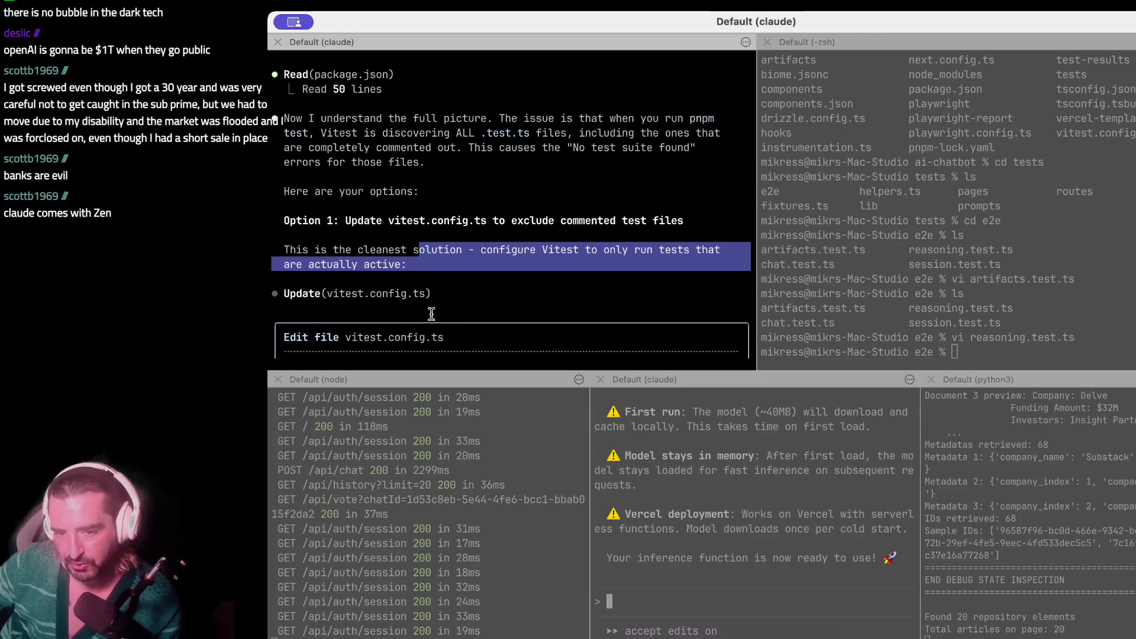
scroll(530, 283, "down", 2)
scroll(530, 283, "down", 4)
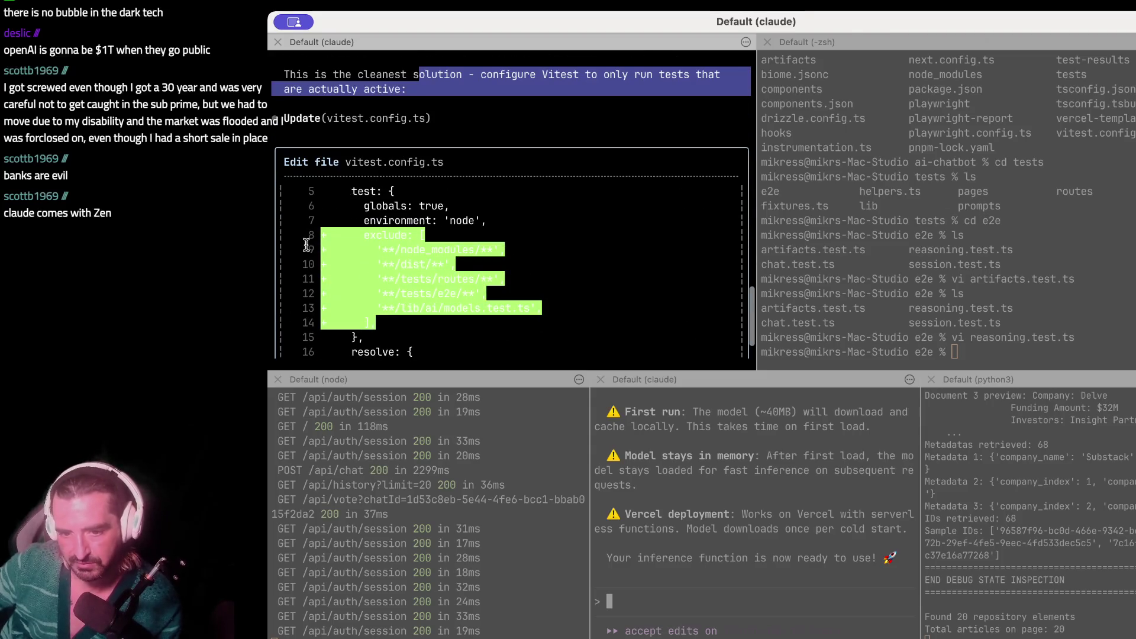
left_click(402, 239)
left_click_drag(362, 235, 364, 339)
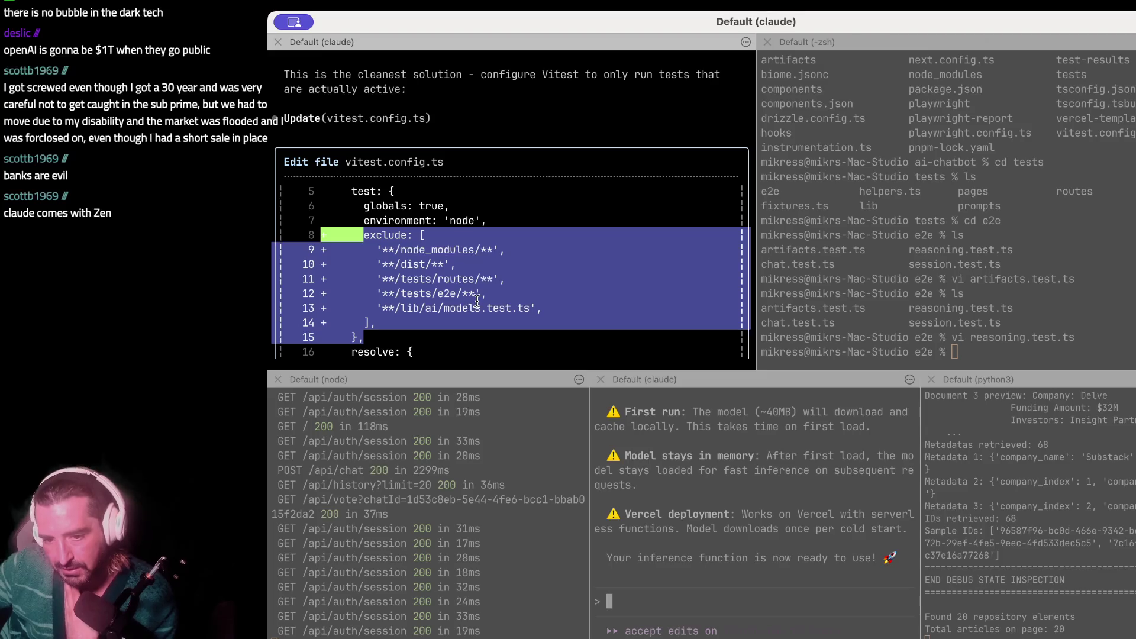
scroll(477, 301, "up", 10)
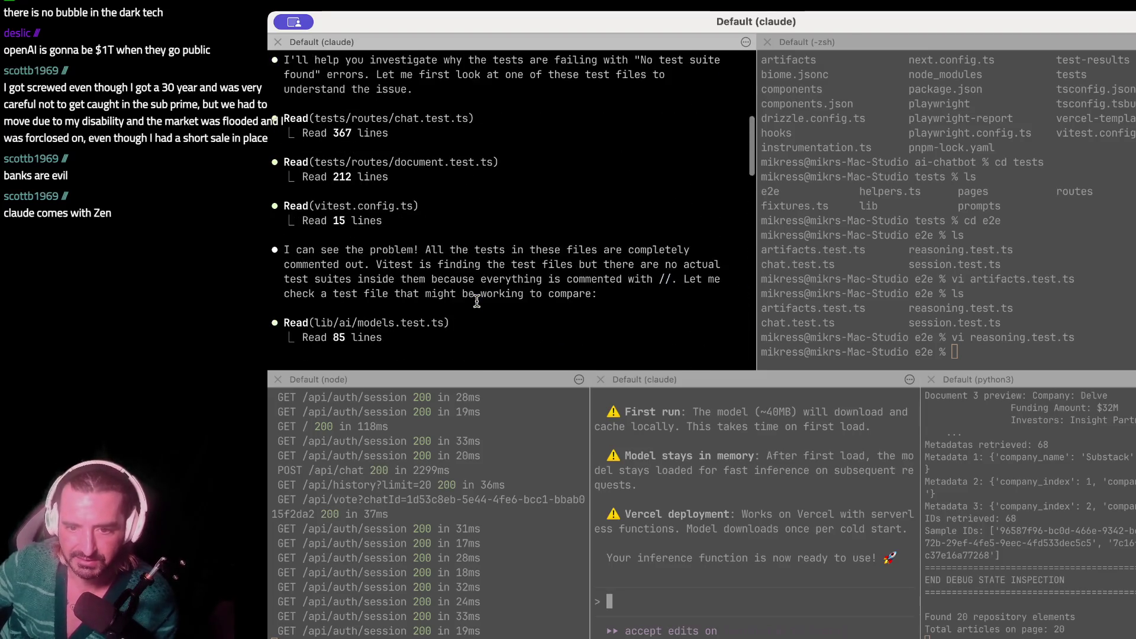
scroll(477, 301, "up", 10)
mouse_move(453, 256)
left_mouse_down()
mouse_move(713, 252)
mouse_move(696, 263)
left_mouse_up()
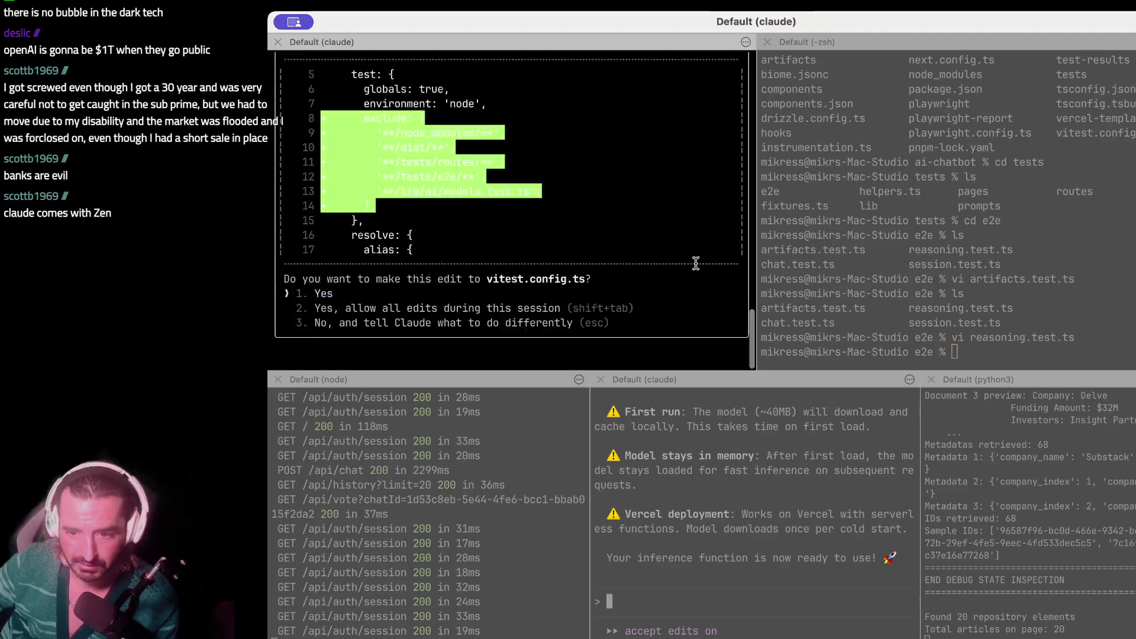
left_click_drag(370, 145, 370, 220)
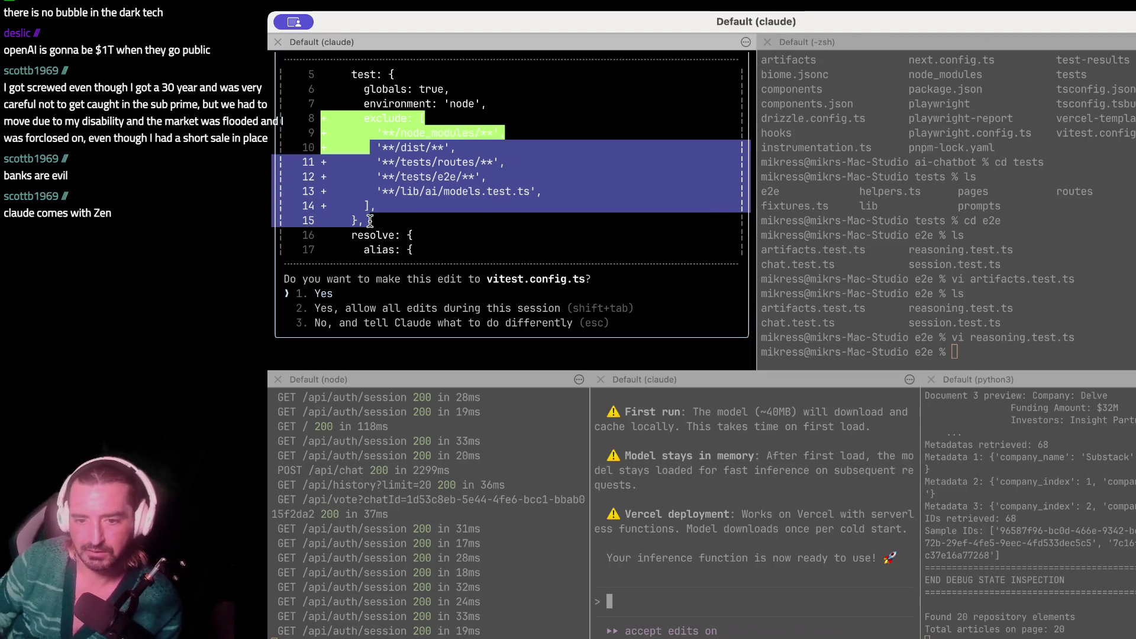
key("Return")
- Approve Claude's vitest.config.ts exclude edit, allow pnpm test to run, then show the chatbot page in Chrome
left_click_drag(336, 103, 354, 235)
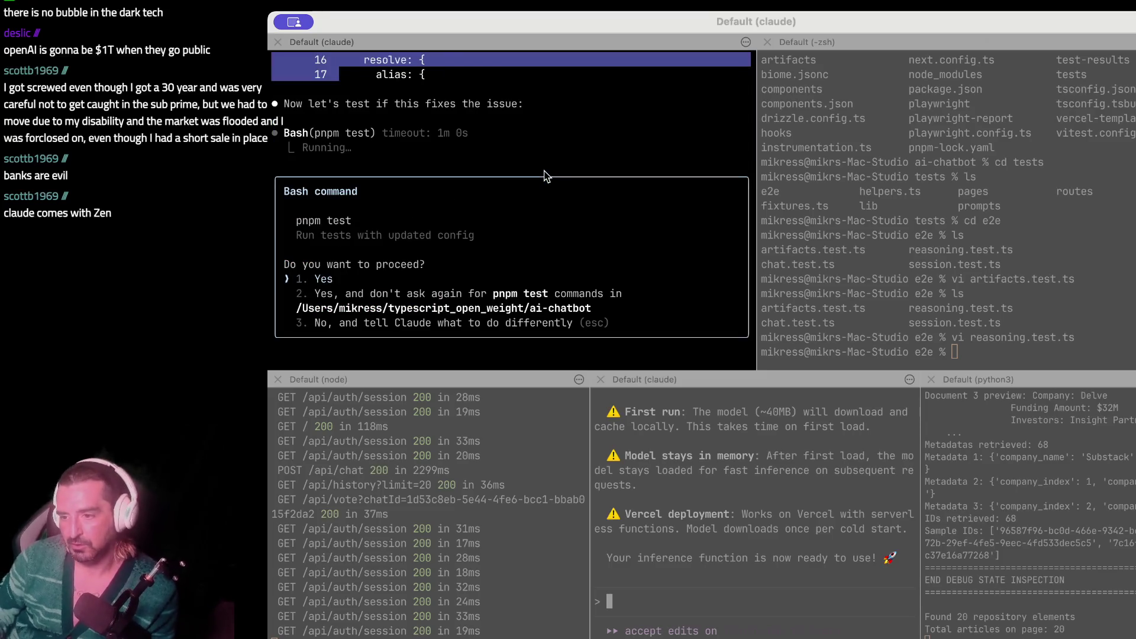
left_click(544, 175)
key("Return")
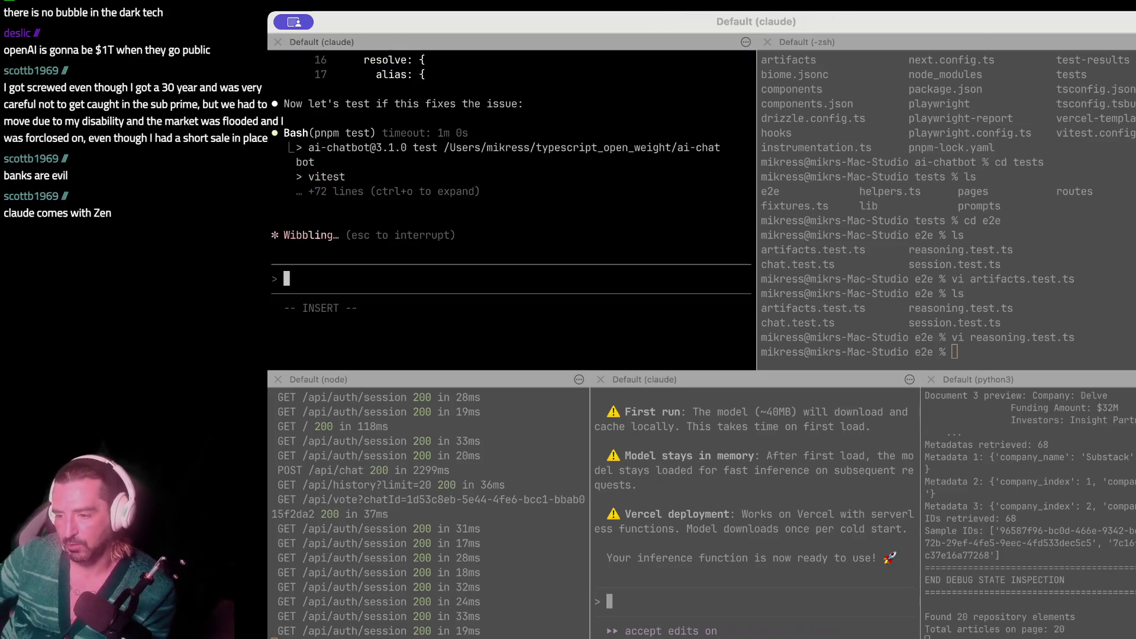
key("super+Tab")
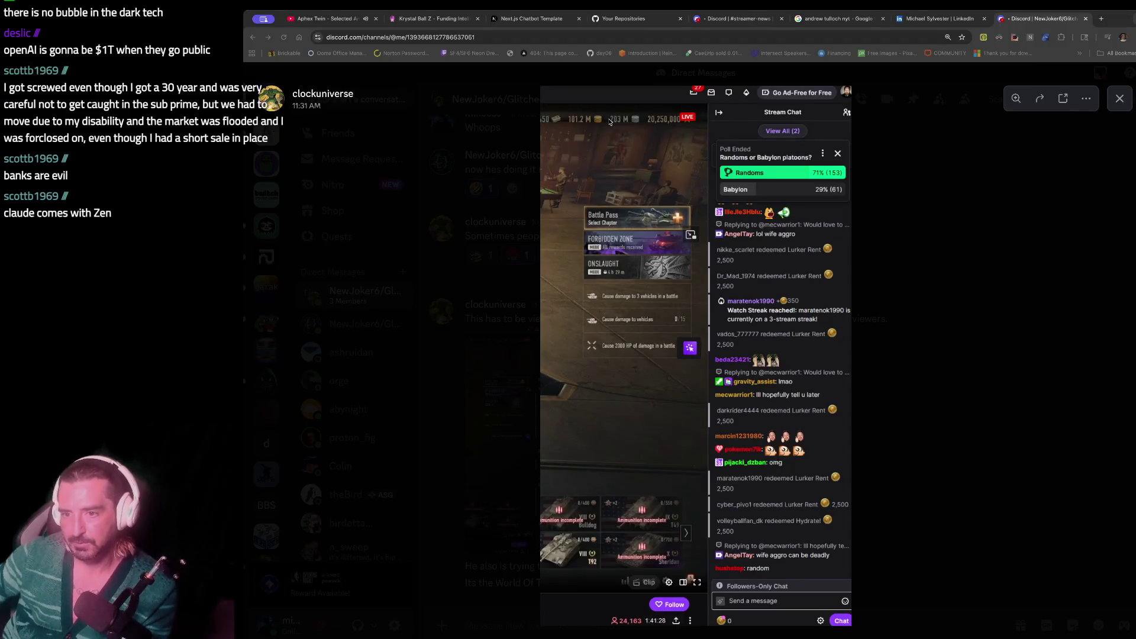
left_click(507, 21)
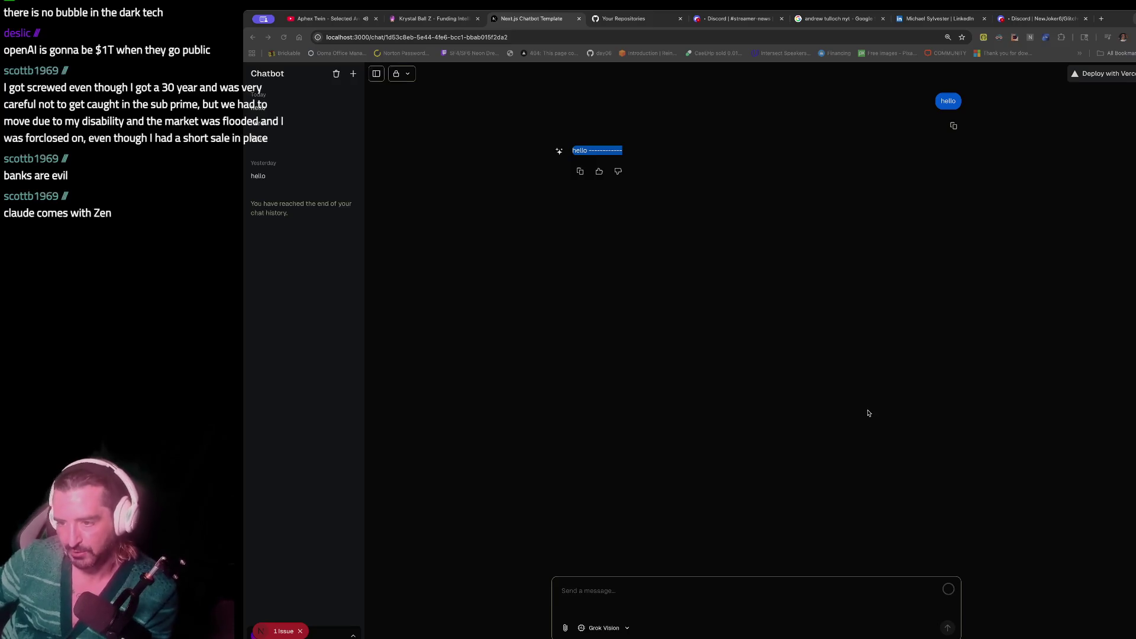
- Switch from Chrome back to the iTerm2 window
key("super+Tab")
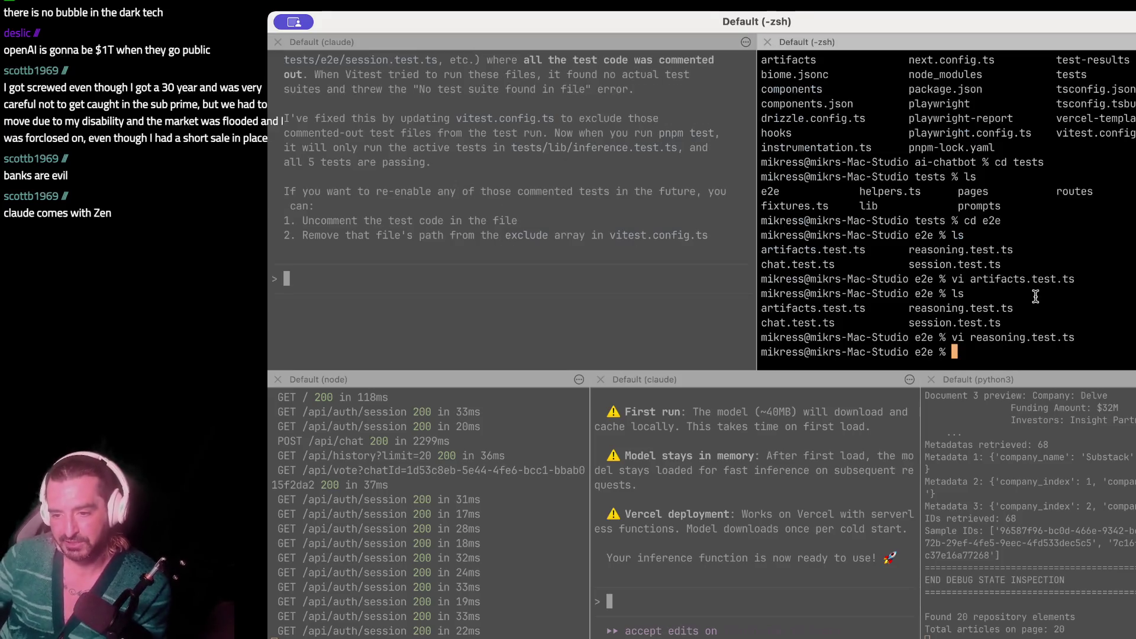
- Run ls in the zsh pane beside Claude to list the e2e test files
left_click(1036, 296)
type("ls")
key("Return")
- Move up from e2e to the ai-chatbot project folder, listing contents along the way
type("cd ..")
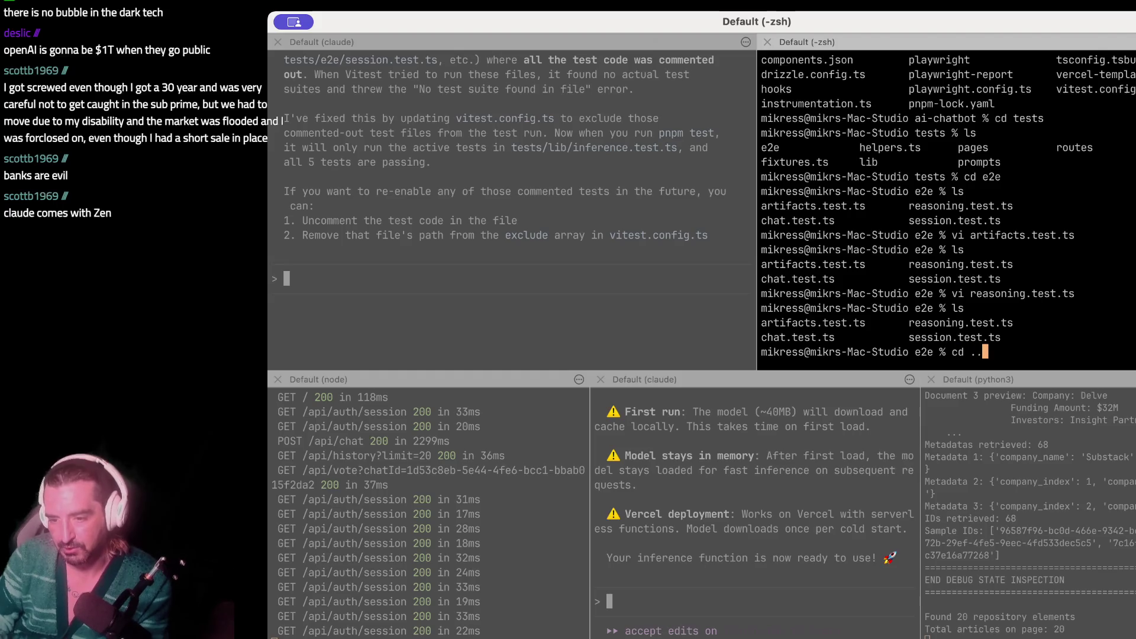
key("Return")
type("ls")
key("Return")
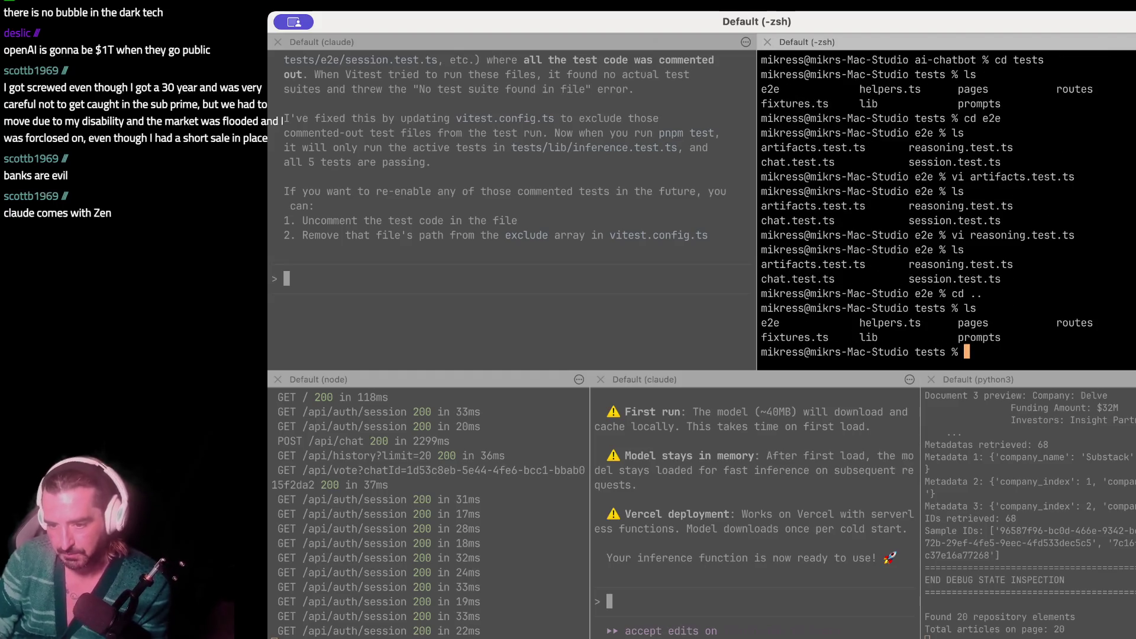
type("cd .")
key("Return")
type("cd ..")
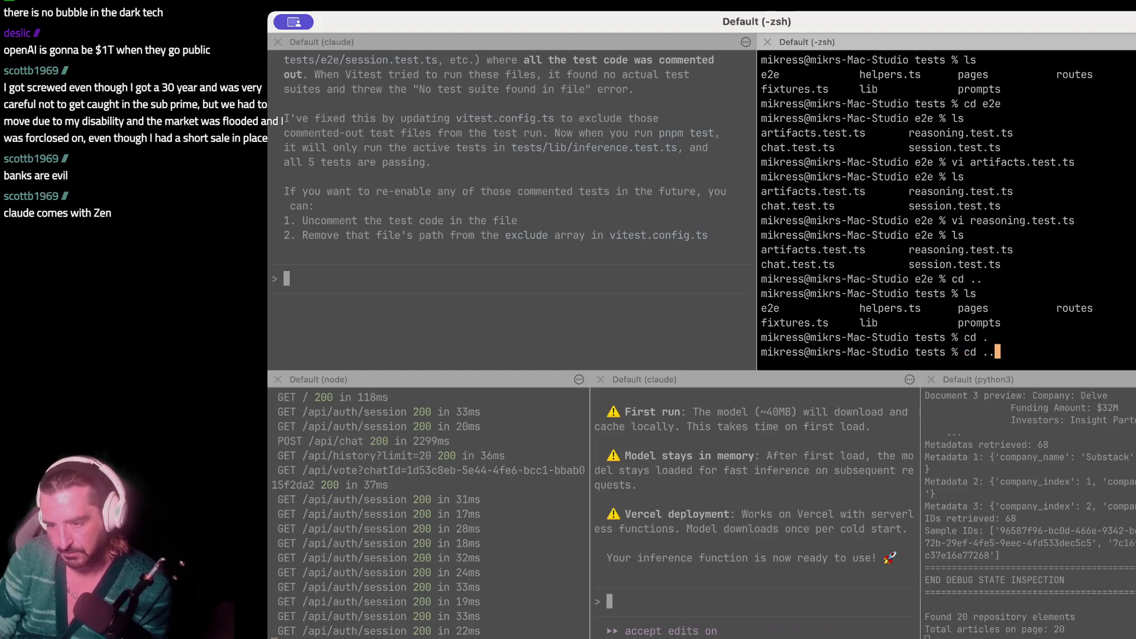
key("Return")
type("ls")
key("Return")
- Browse the tests, tests/routes and tests/lib folders, listing each one's files
type("cd tests/")
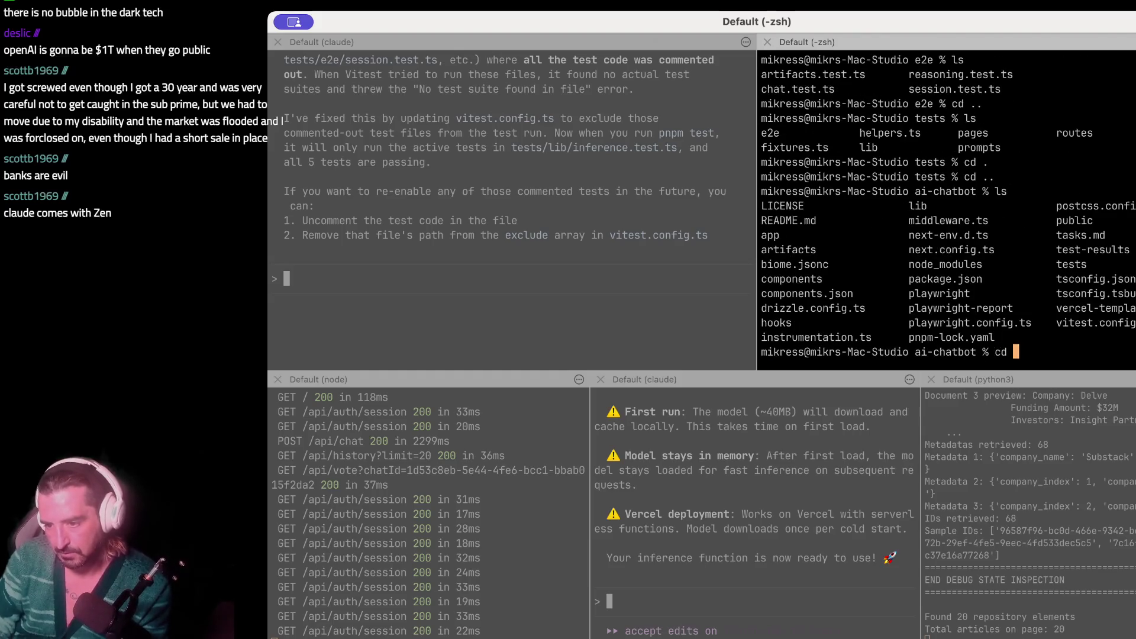
key("Return")
type("ls")
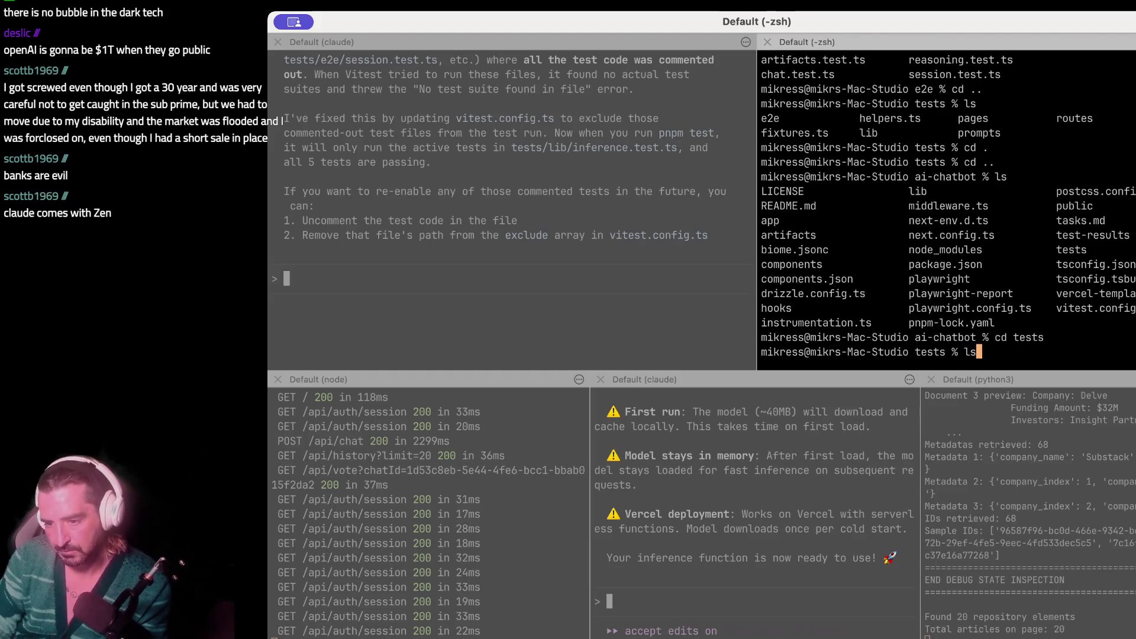
key("Return")
type("cd")
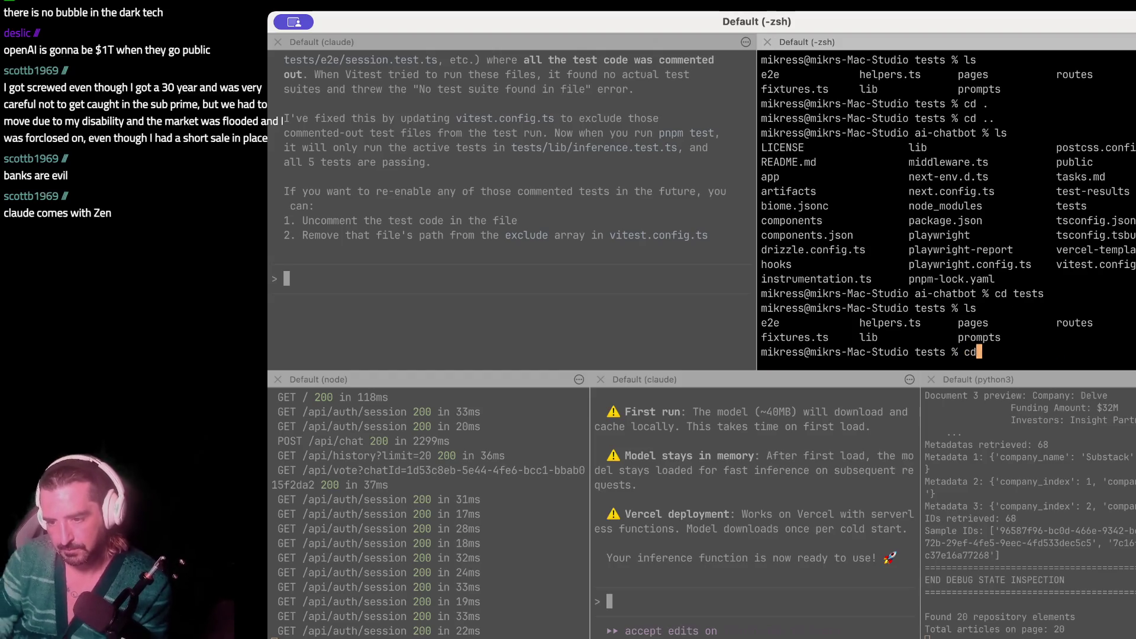
type(" routes")
key("Return")
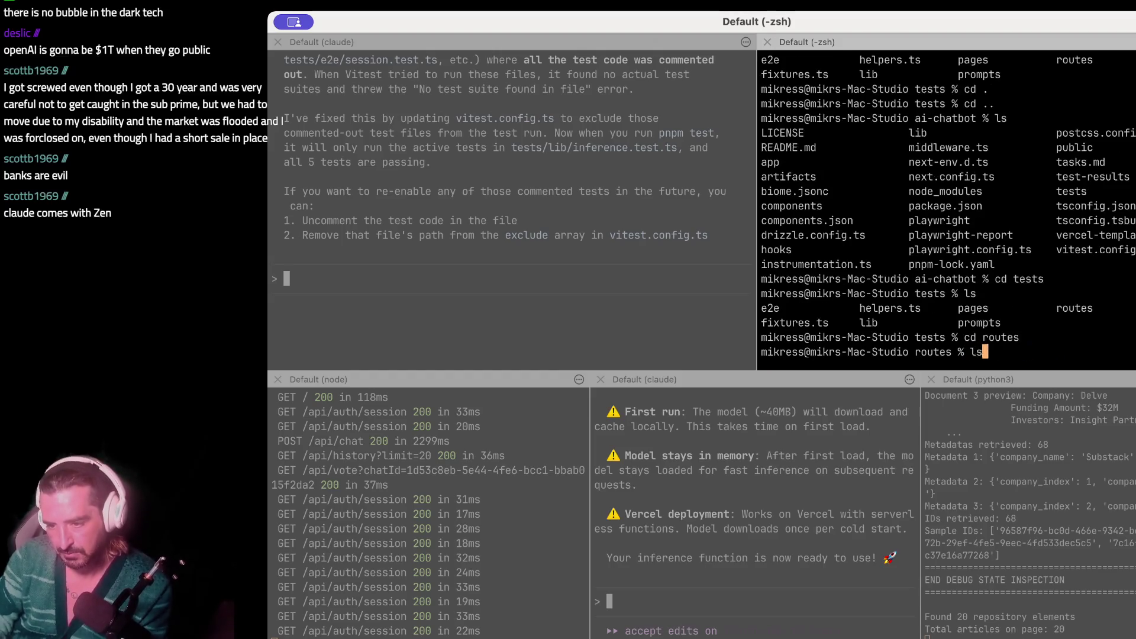
type("ls")
key("Return")
type("cd ../lib")
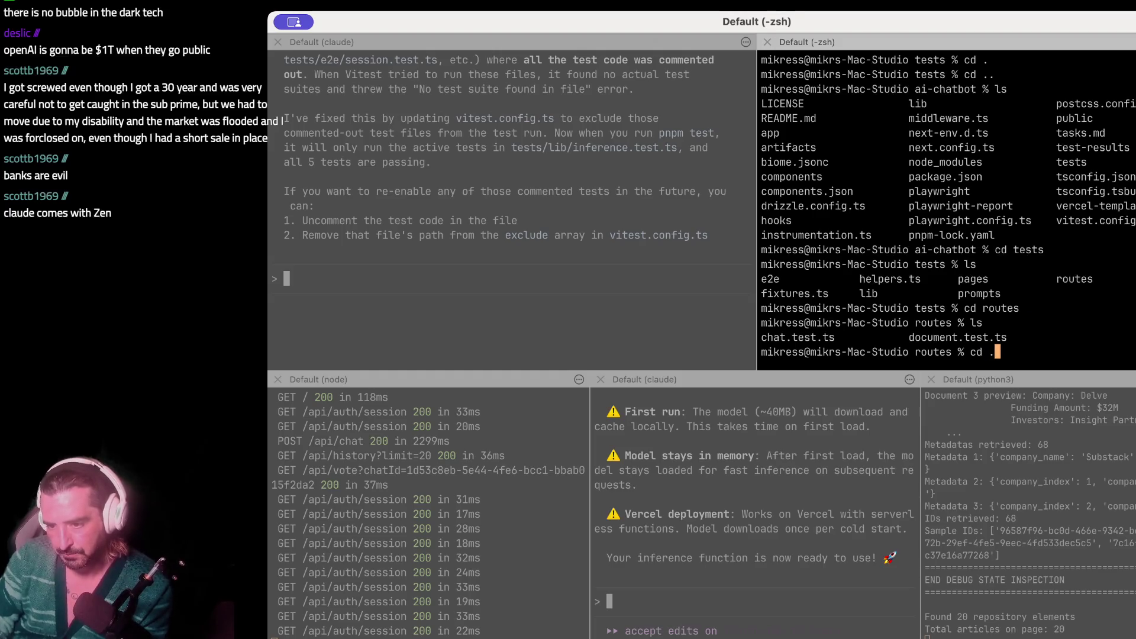
key("Return")
type("ls")
key("Return")
- Open inference.test.ts in vi, select its transformers-model mock on lines 5–8, then quit
type("vi ")
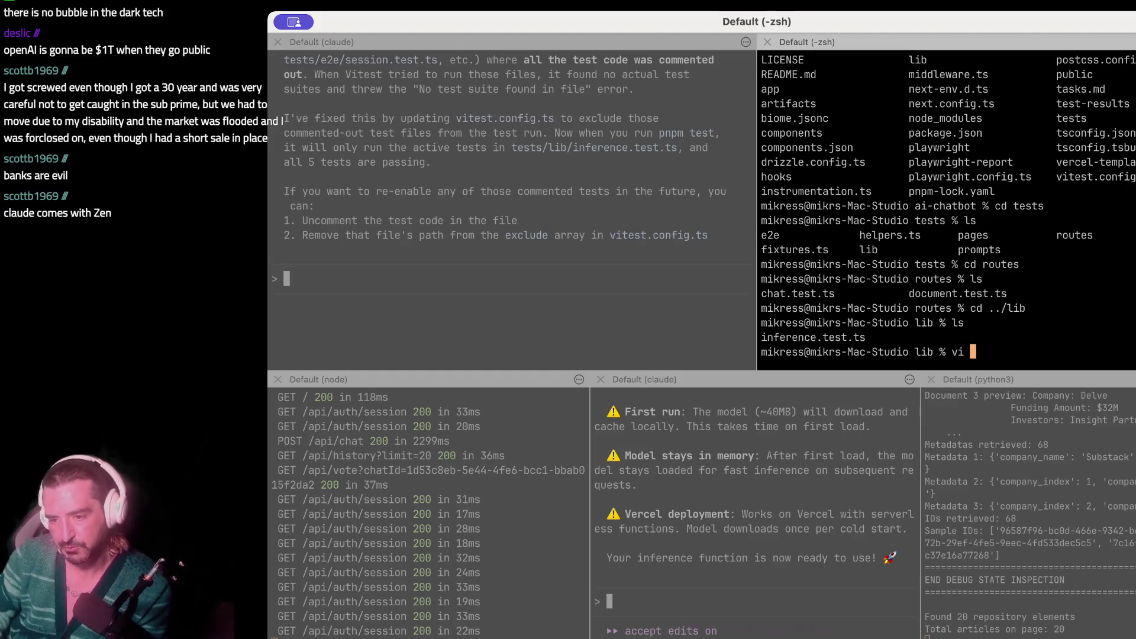
type("in")
key("Tab")
key("Return")
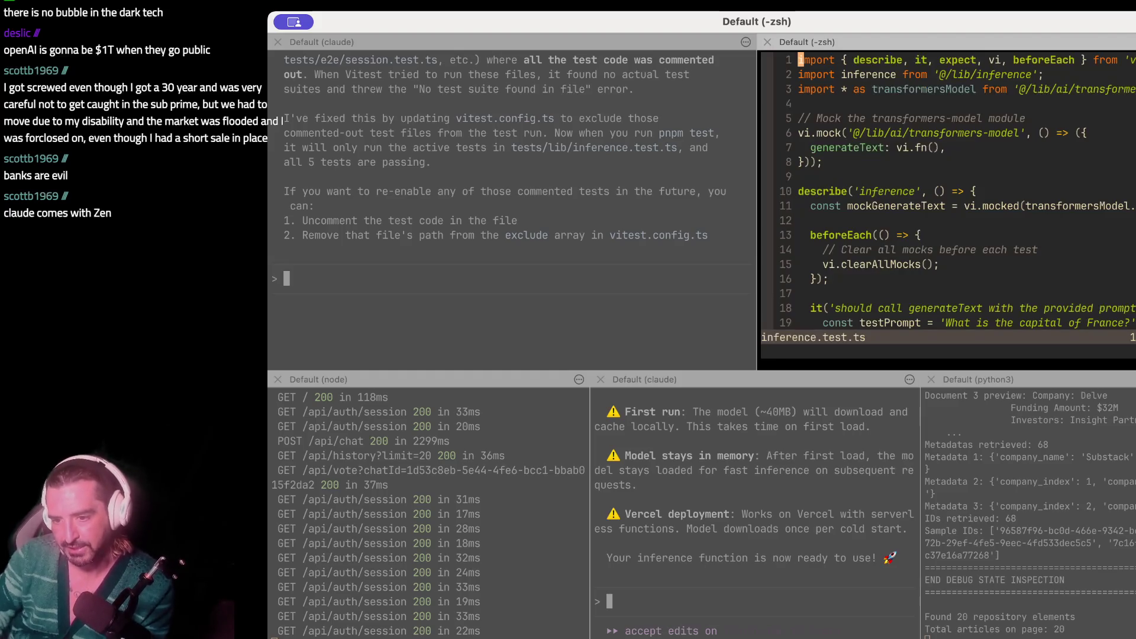
key("j")
key("j")
key("v")
key("j")
key("j")
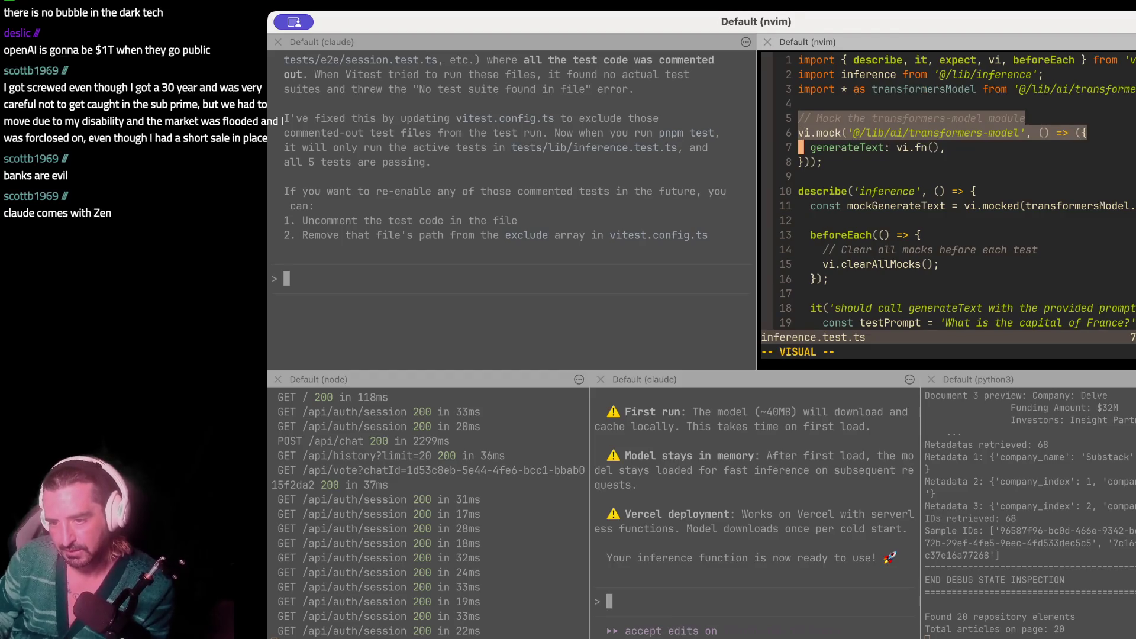
key("j")
key("j")
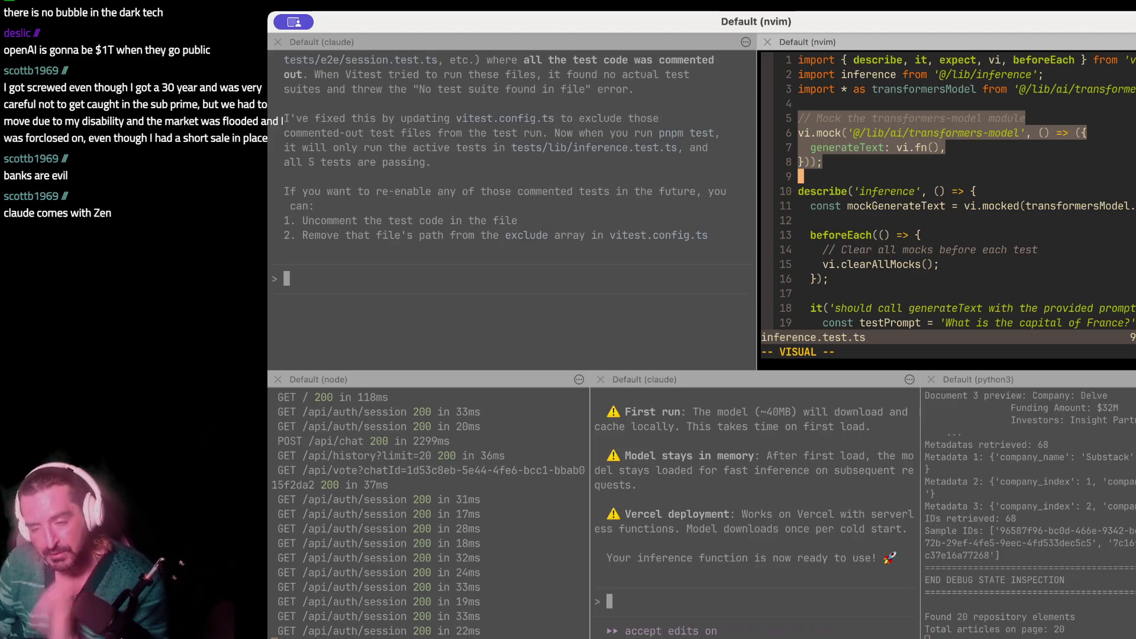
left_click(943, 249)
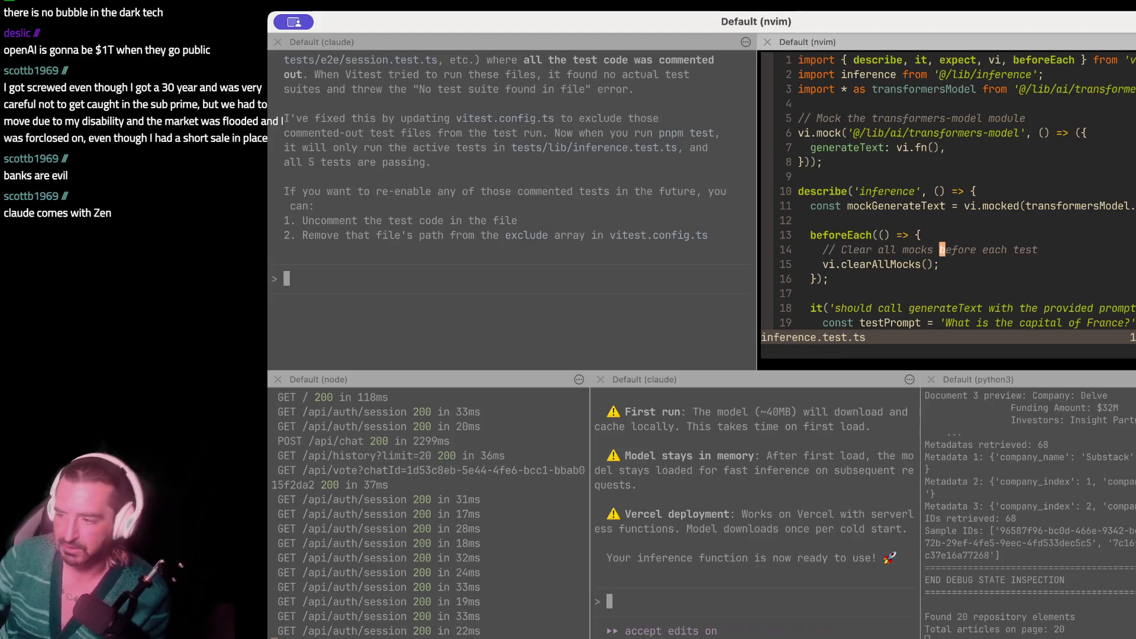
type(":q!")
key("Return")
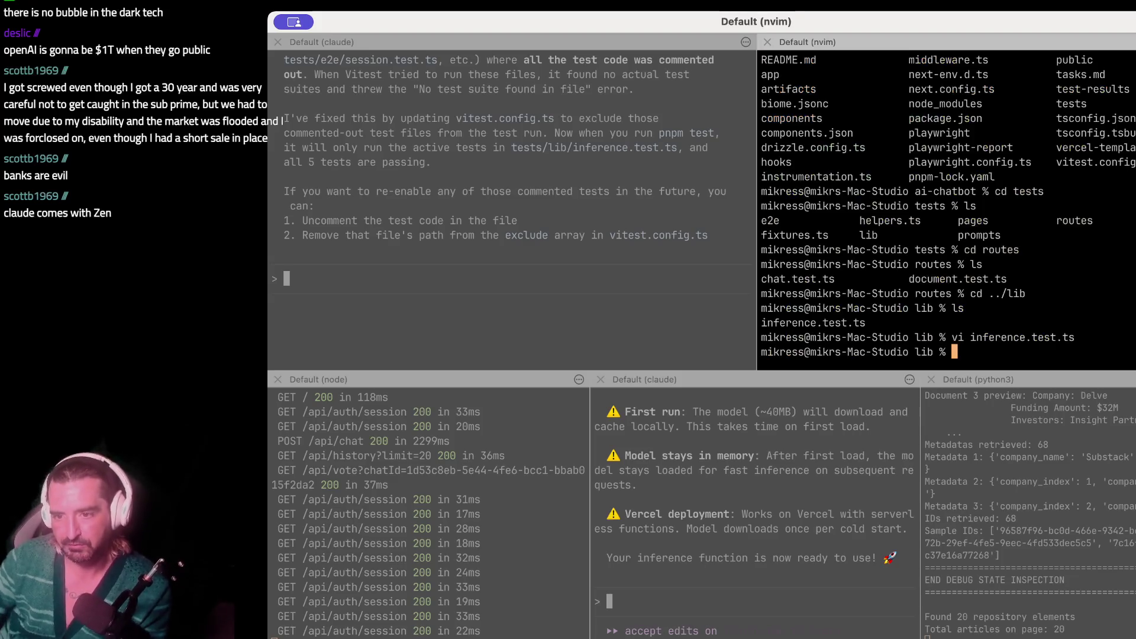
- Close the old zsh pane, reread Claude's test-fix summary, and split a new pane with cd ~/ typed
left_click(767, 42)
scroll(405, 143, "up", 2)
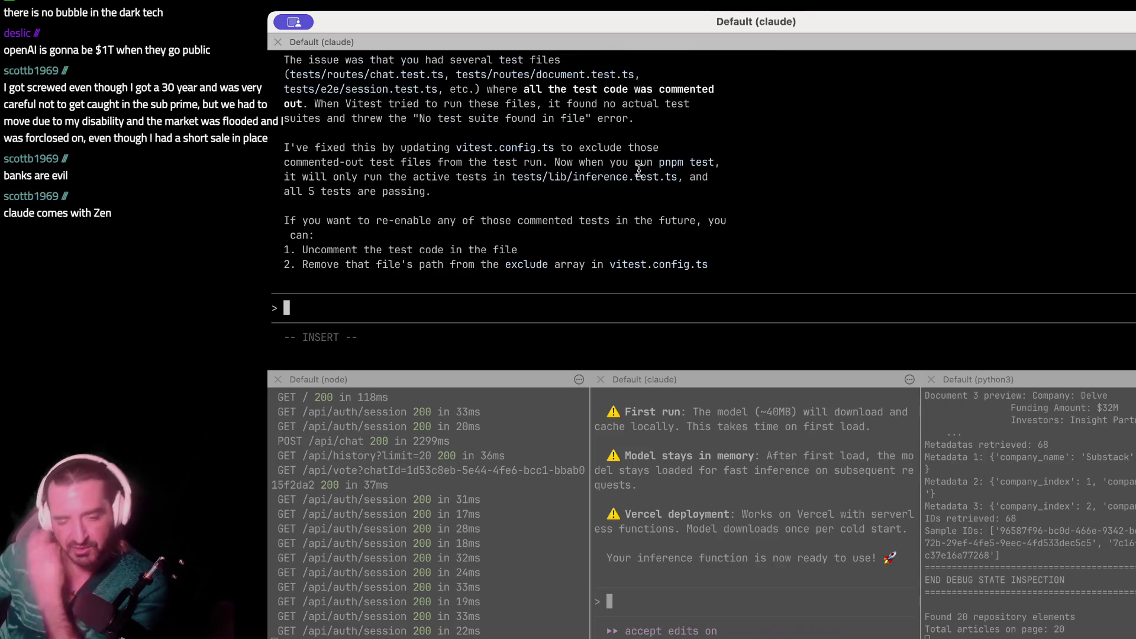
scroll(404, 143, "up", 3)
left_click_drag(405, 143, 412, 204)
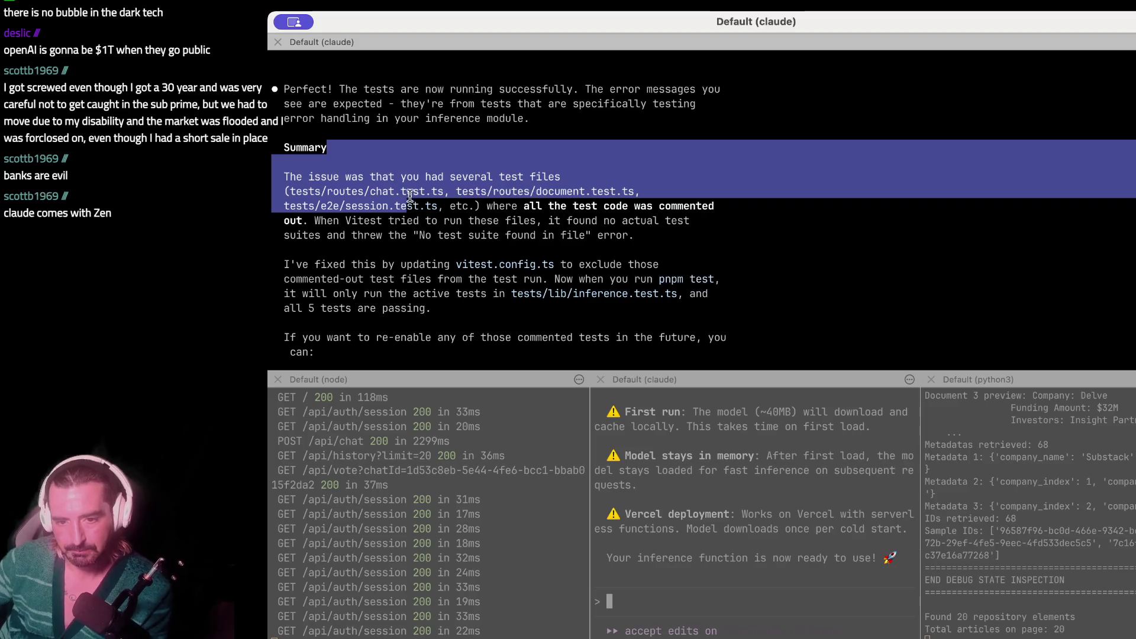
scroll(432, 286, "down", 3)
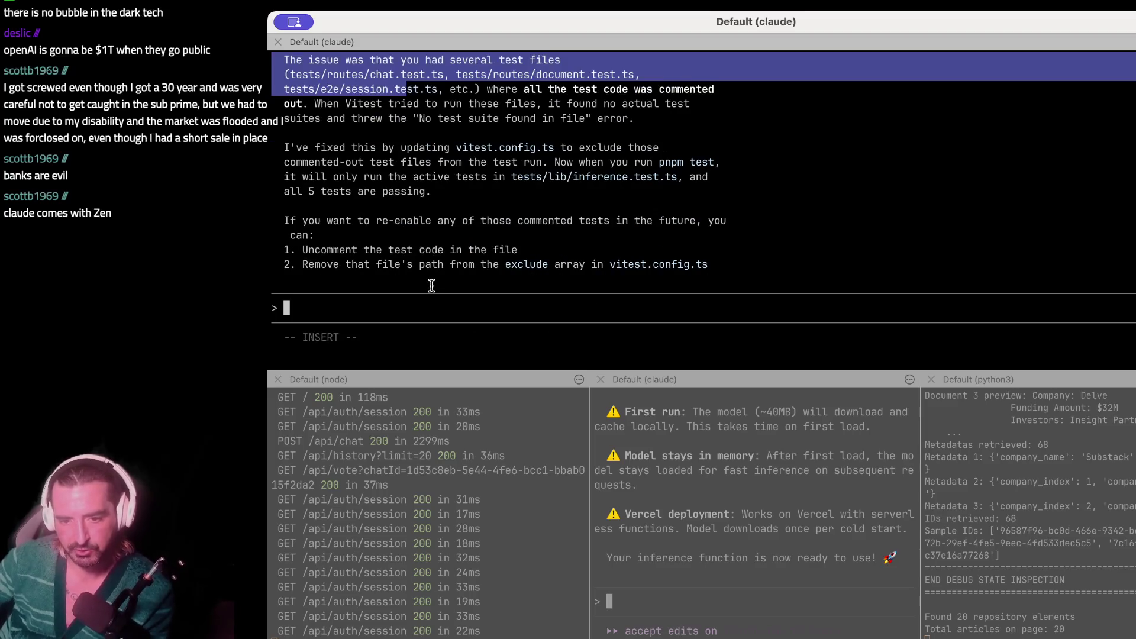
key("super+f")
left_click_drag(358, 220, 355, 307)
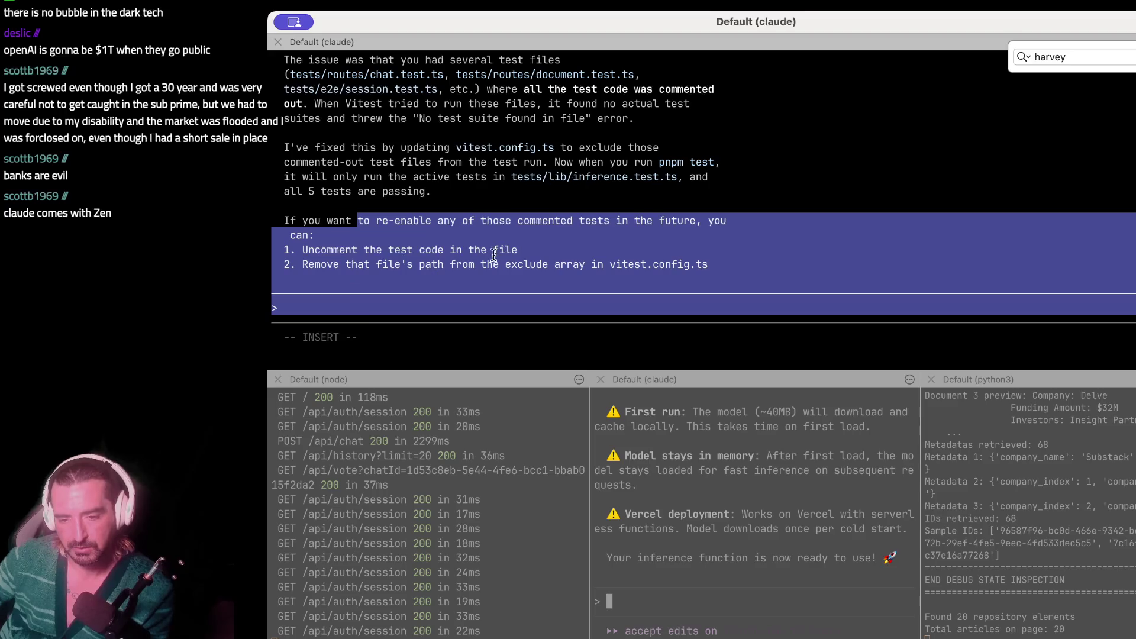
key("super+d")
type("cd ~/")
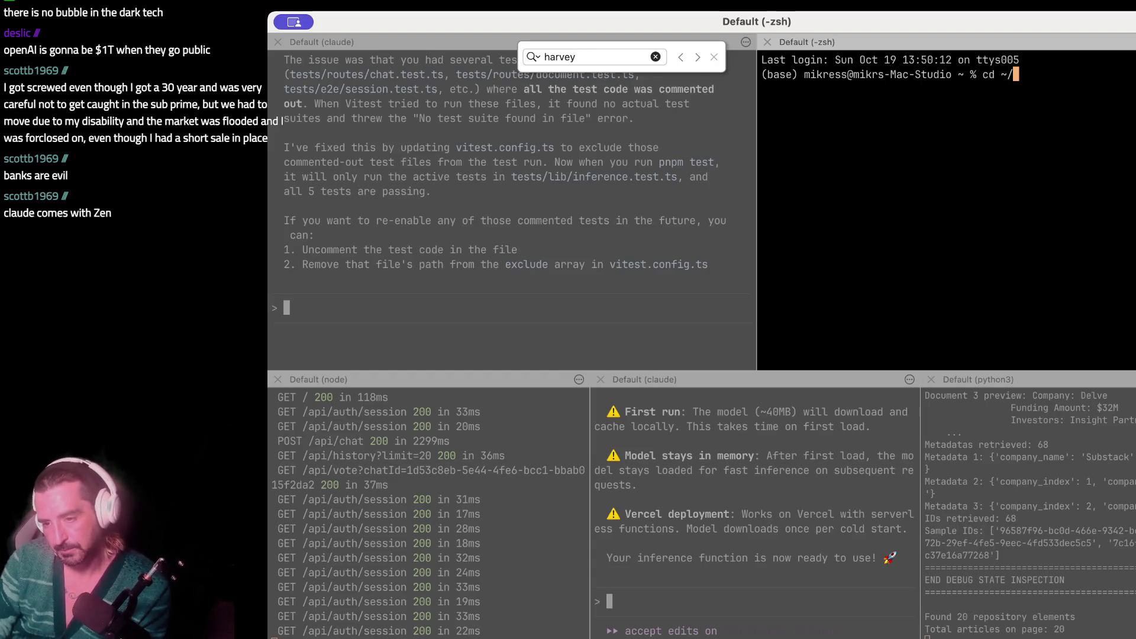
- Enter the ai-chatbot project folder and run pnpm test
type("t")
key("Tab")
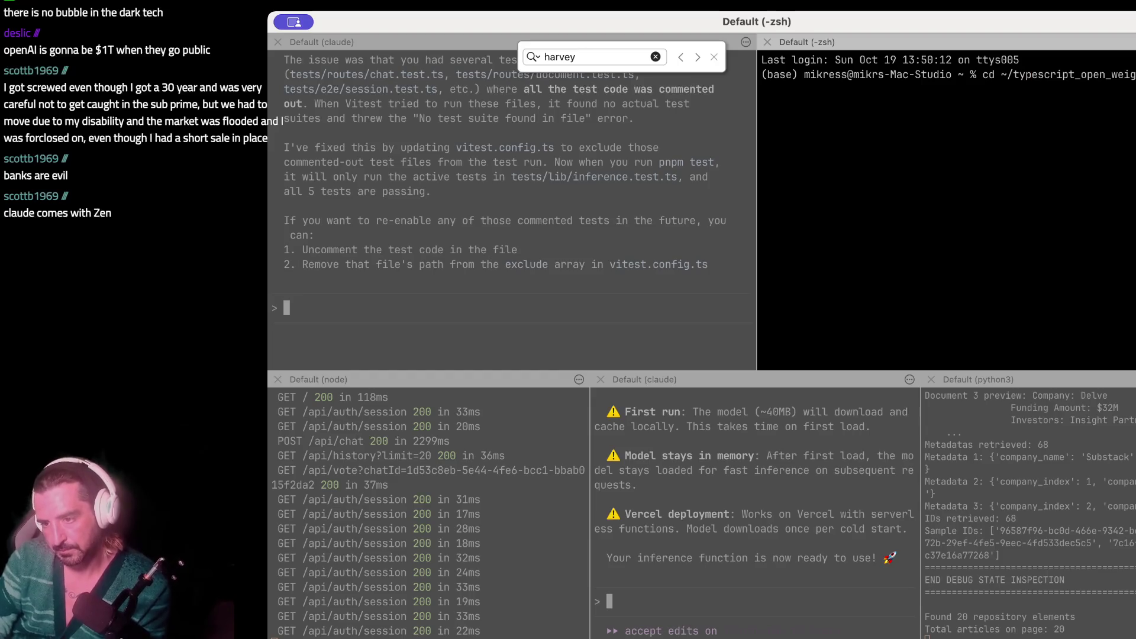
key("Return")
type("ls")
key("Return")
type("pnpm test")
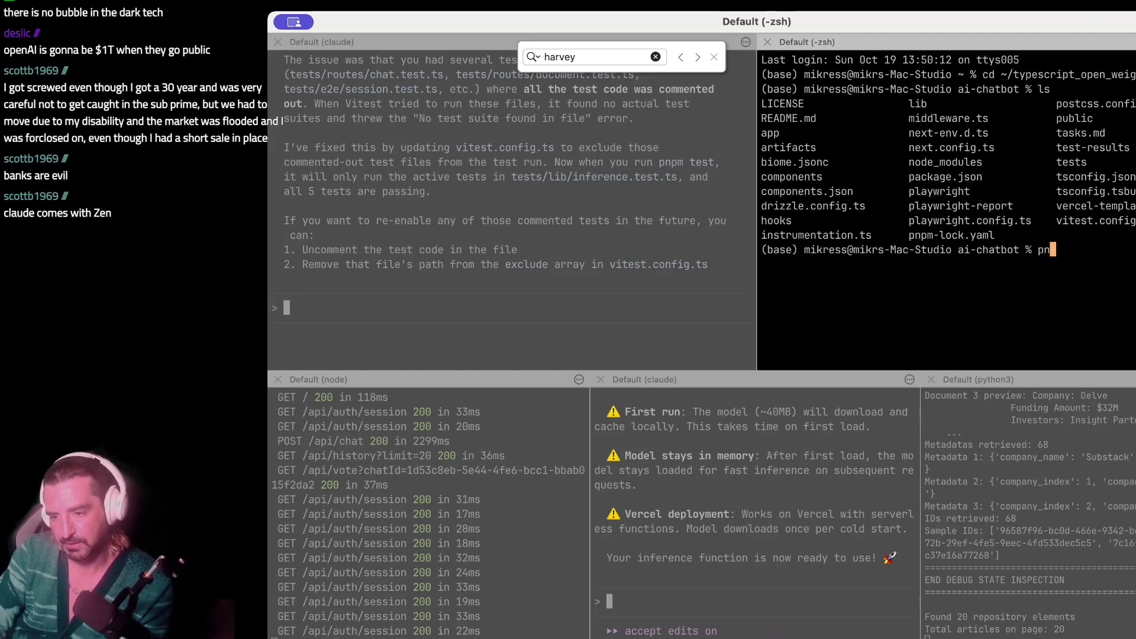
key("Return")
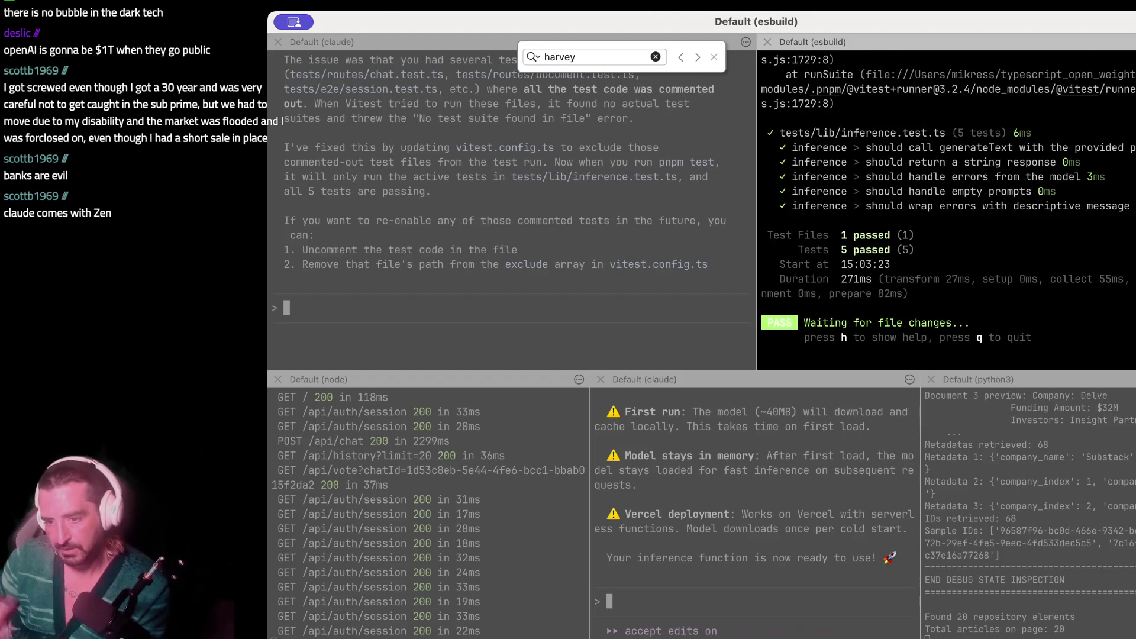
- Check that all 5 inference tests passed, then stop the Vitest watcher with Ctrl+C
mouse_move(811, 191)
left_mouse_down()
mouse_move(829, 260)
mouse_move(827, 352)
left_mouse_up()
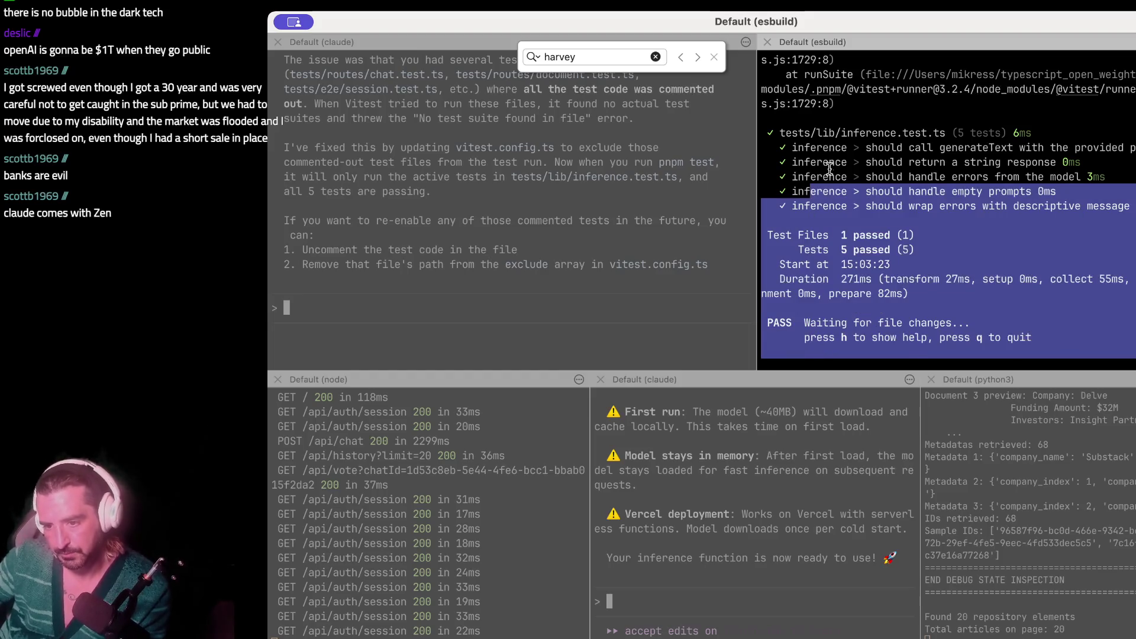
left_click(830, 170)
left_click_drag(781, 121, 781, 225)
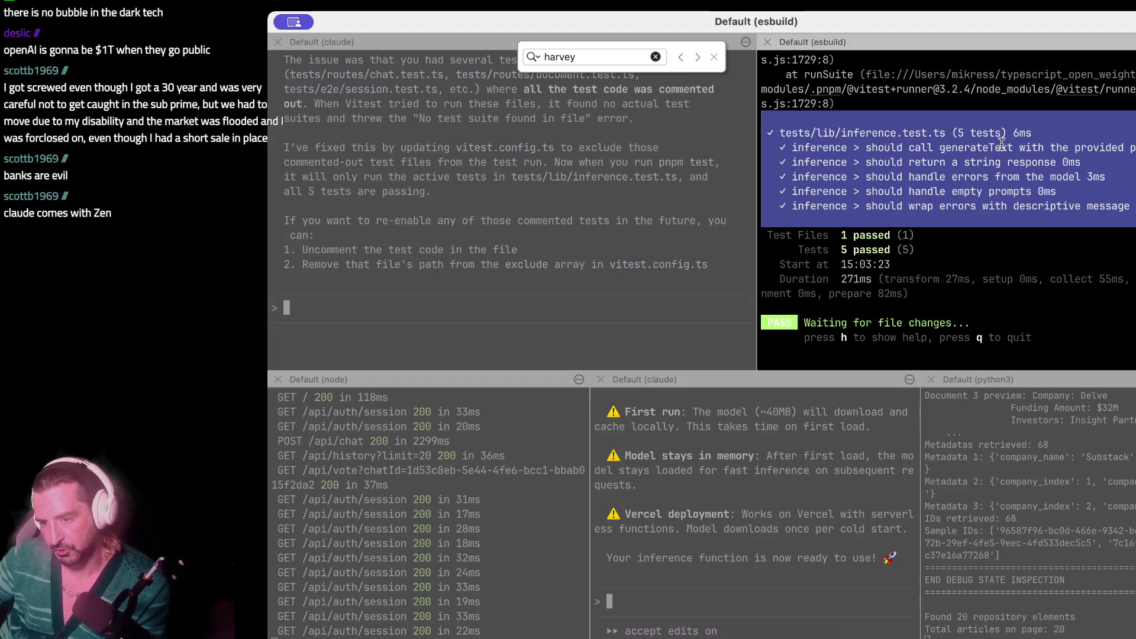
left_click(1082, 157)
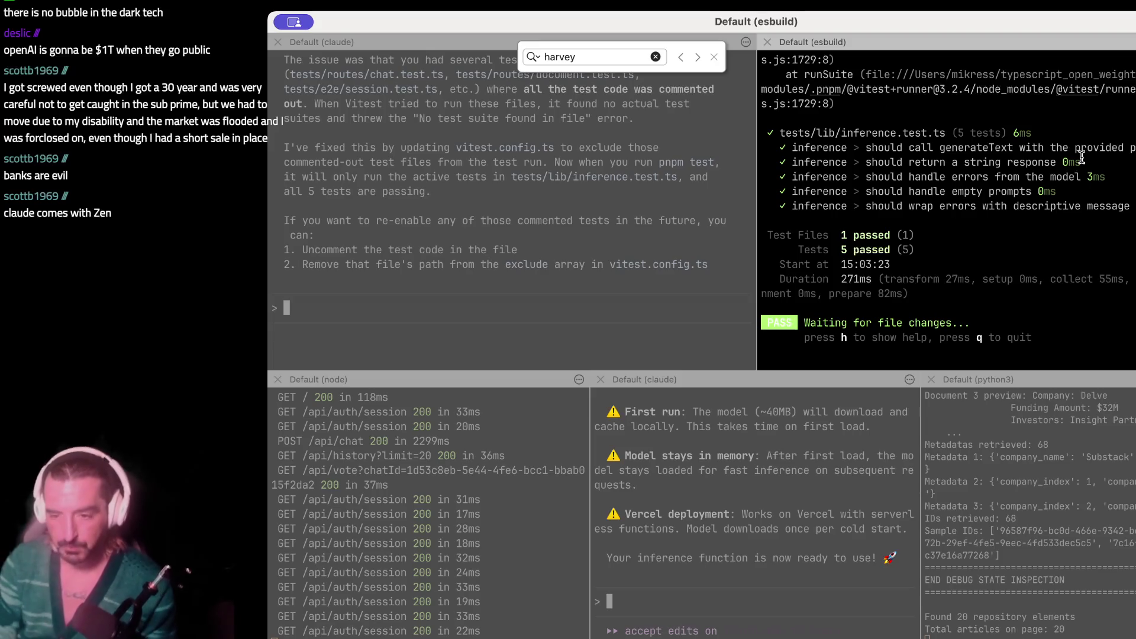
key("ctrl+c")
key("ctrl+c")
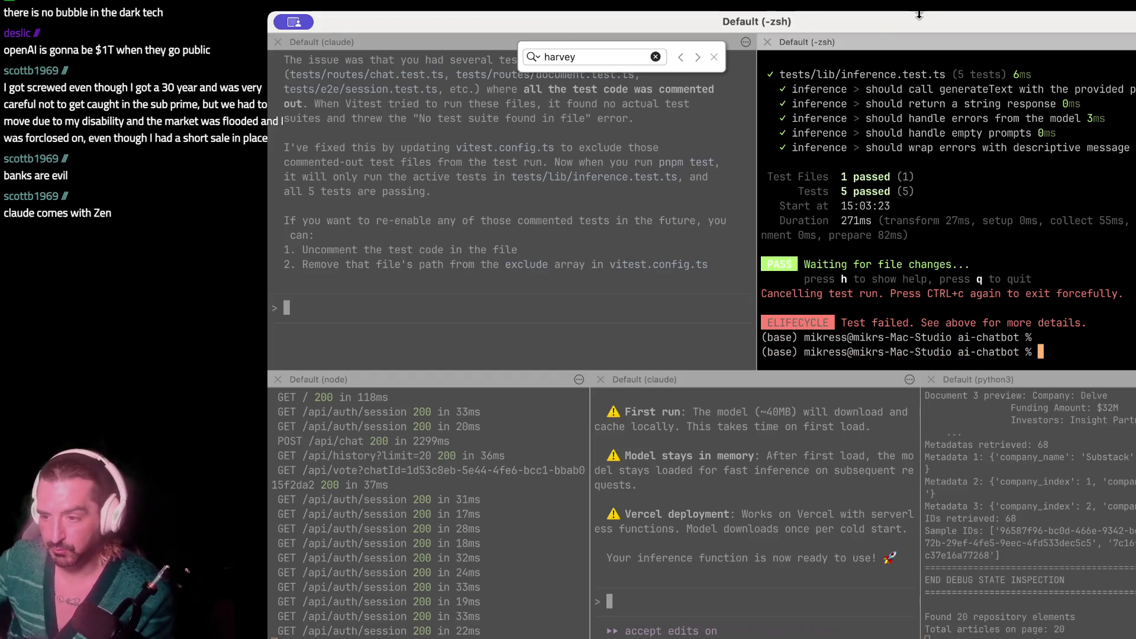
key("super+Tab")
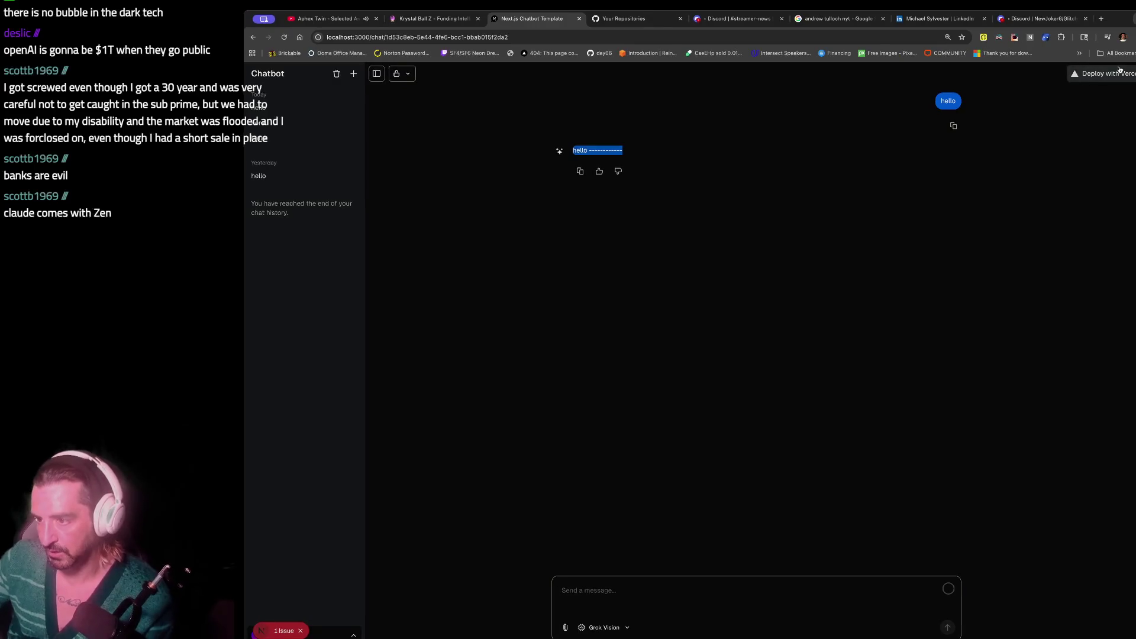
- Close the spare zsh pane and ask Claude 'give me the steps to deploy'
key("super+Tab")
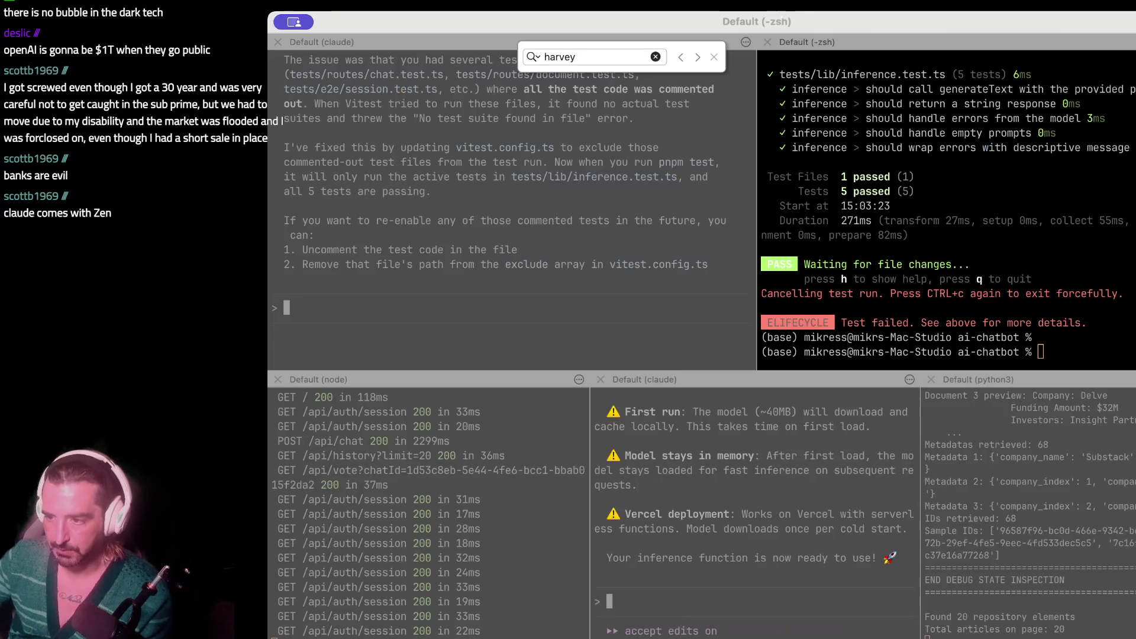
left_click(765, 41)
type("give me the steps to deploy")
key("Return")
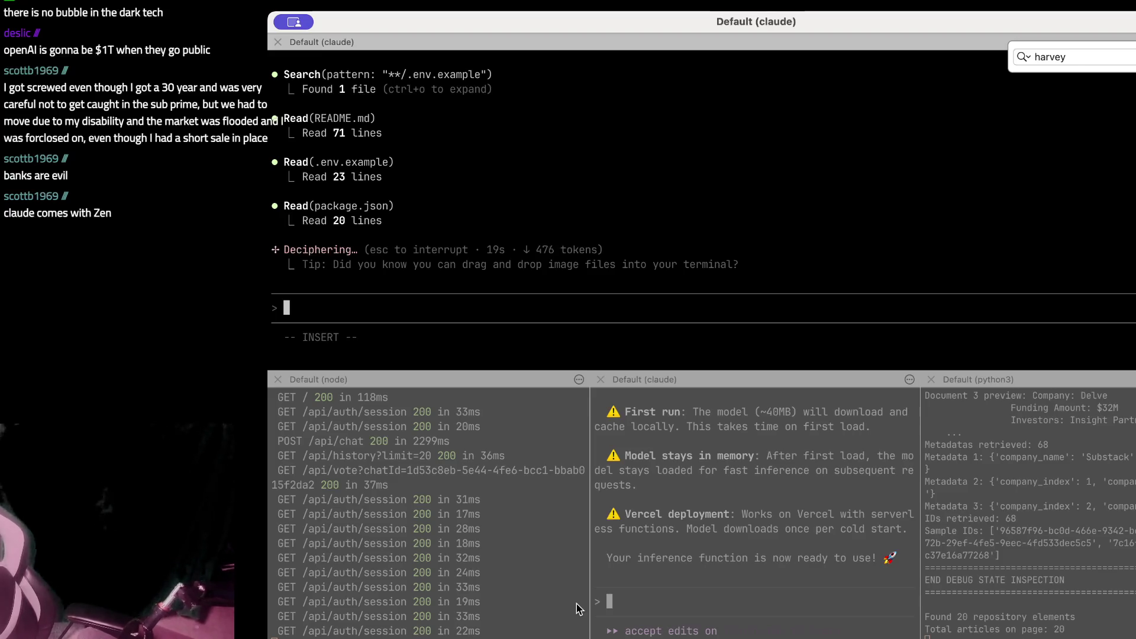
- Read the start of Claude's Vercel answer, highlighting its intro and first deployment option
key("super+Tab")
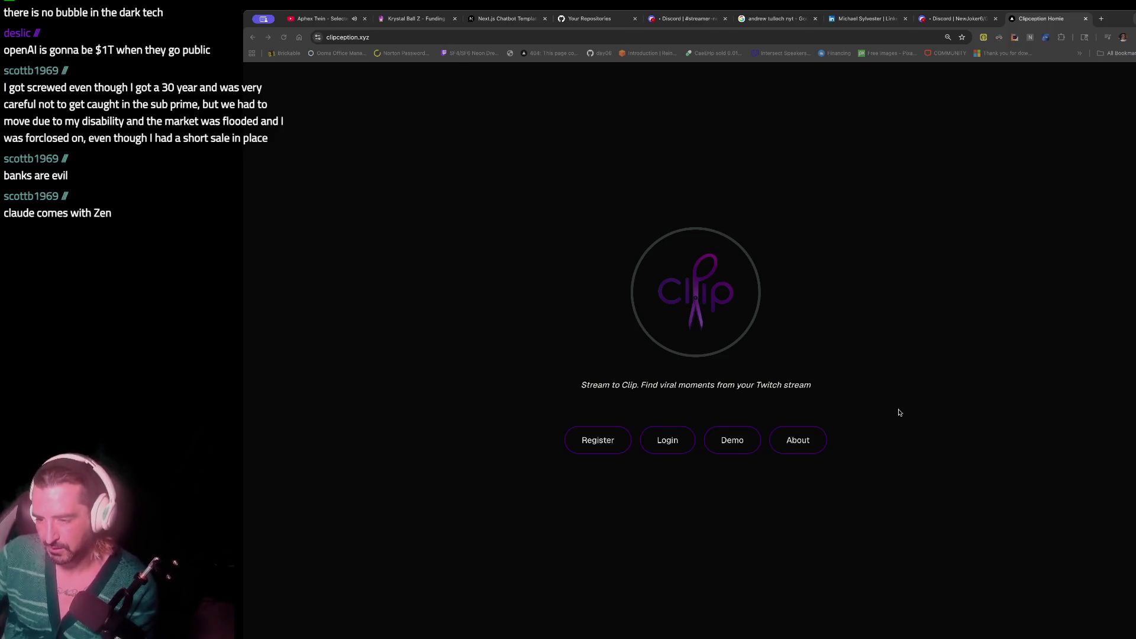
key("super+Tab")
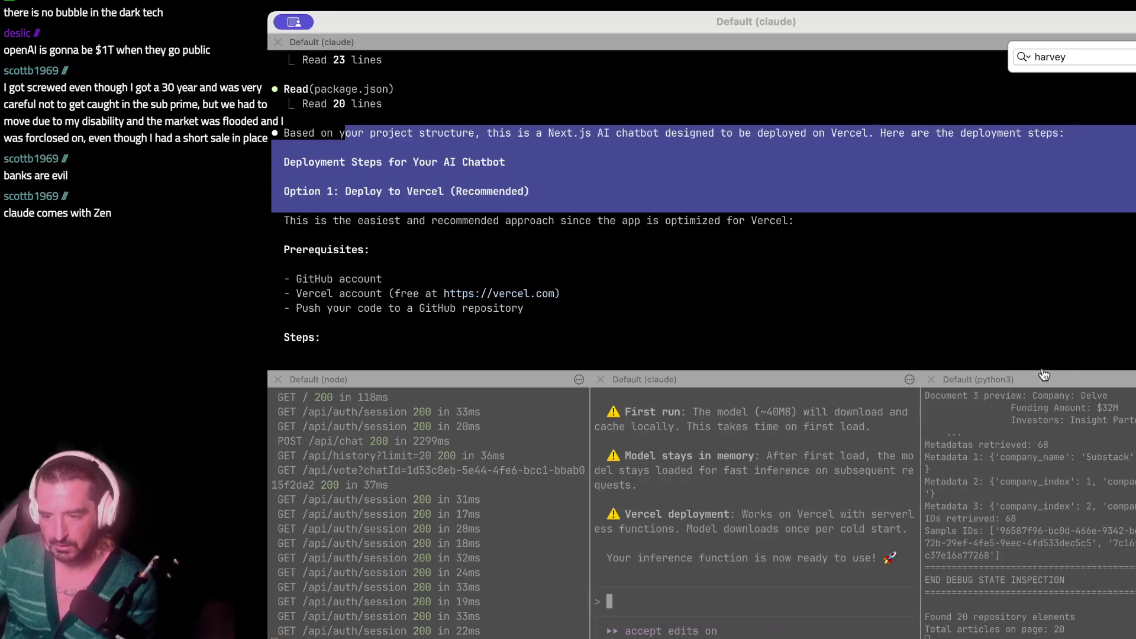
left_click(429, 198)
left_click_drag(368, 127, 371, 147)
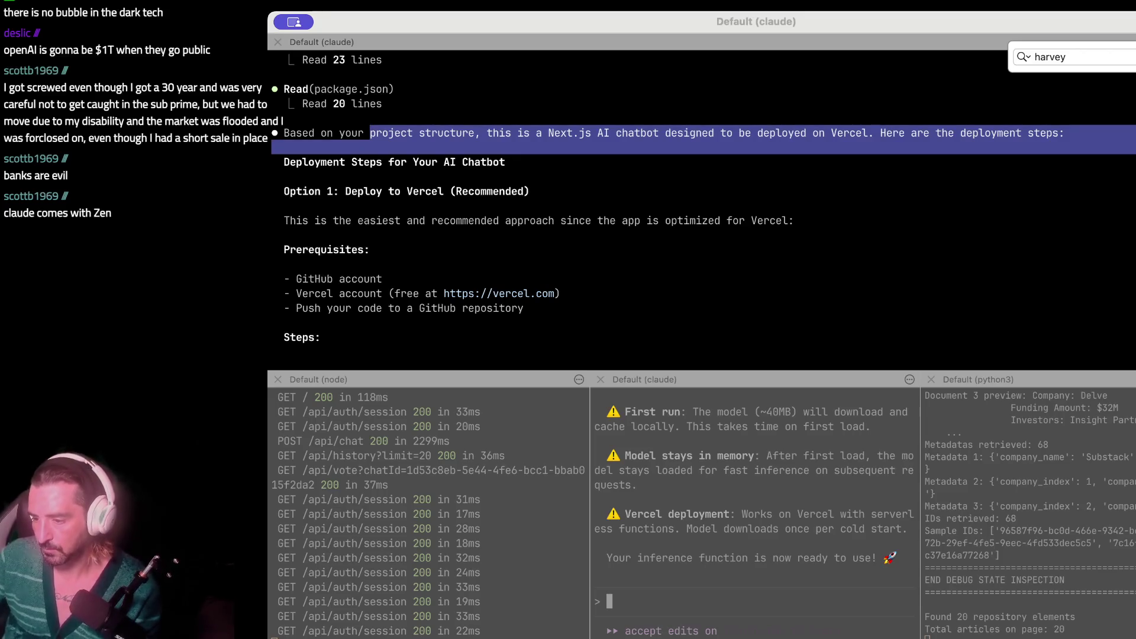
left_click(940, 303)
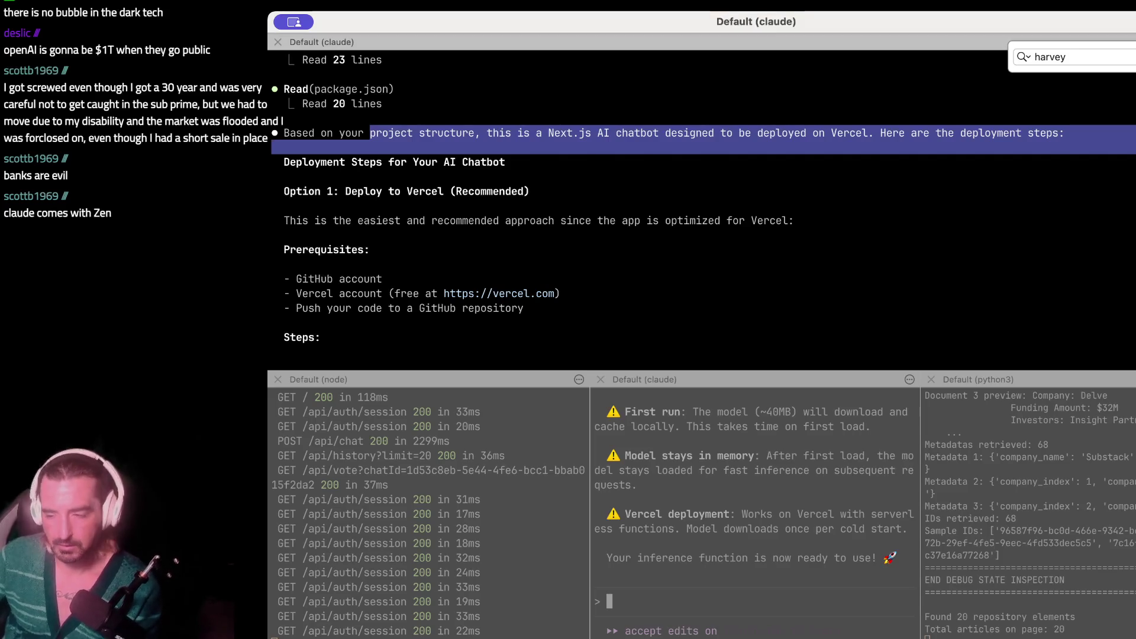
left_click_drag(457, 116, 467, 230)
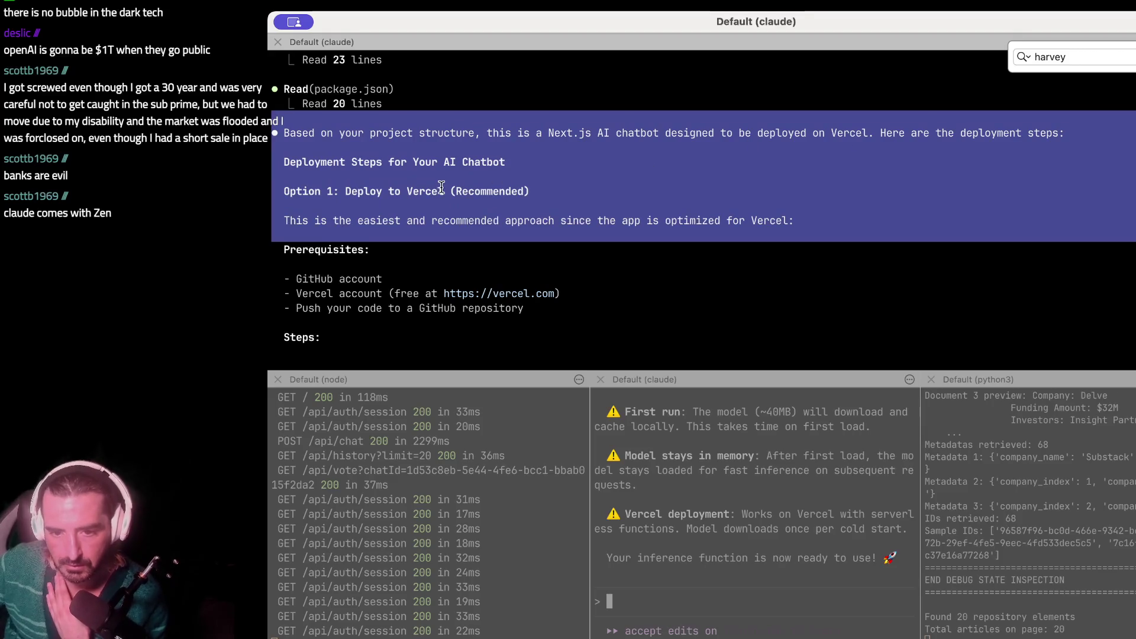
scroll(410, 225, "down", 3)
left_click(377, 168)
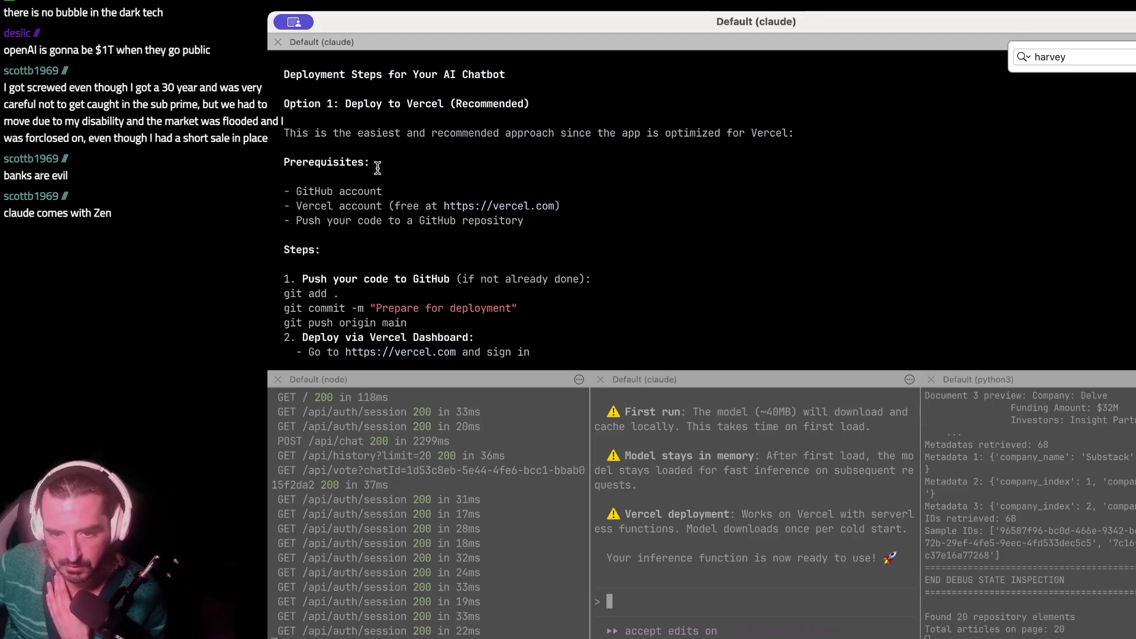
- Scroll through the remaining deployment steps, highlighting the git commit and push commands
left_click_drag(330, 128, 331, 236)
scroll(515, 209, "down", 3)
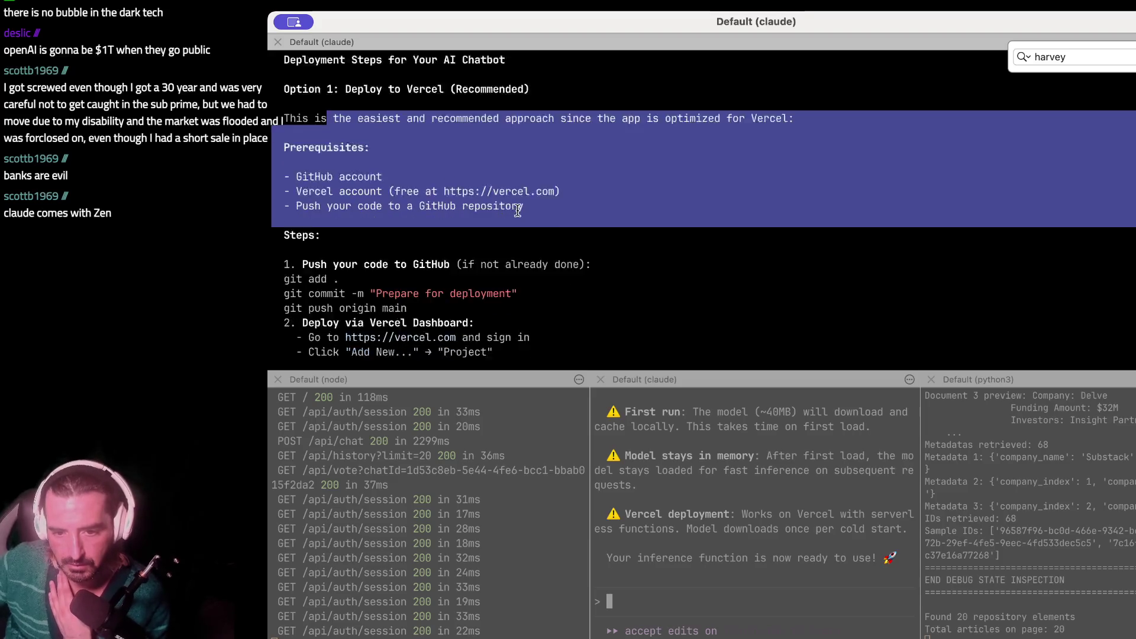
scroll(518, 210, "down", 1)
mouse_move(363, 147)
left_mouse_down()
mouse_move(349, 264)
mouse_move(363, 312)
left_mouse_up()
scroll(362, 311, "down", 2)
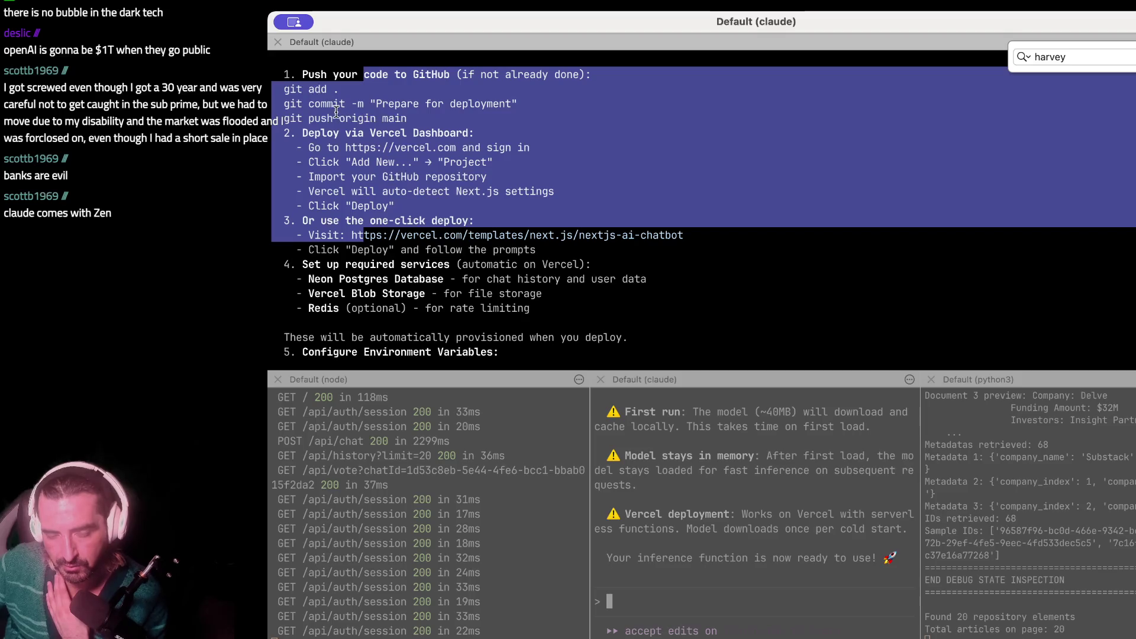
left_click_drag(352, 104, 757, 113)
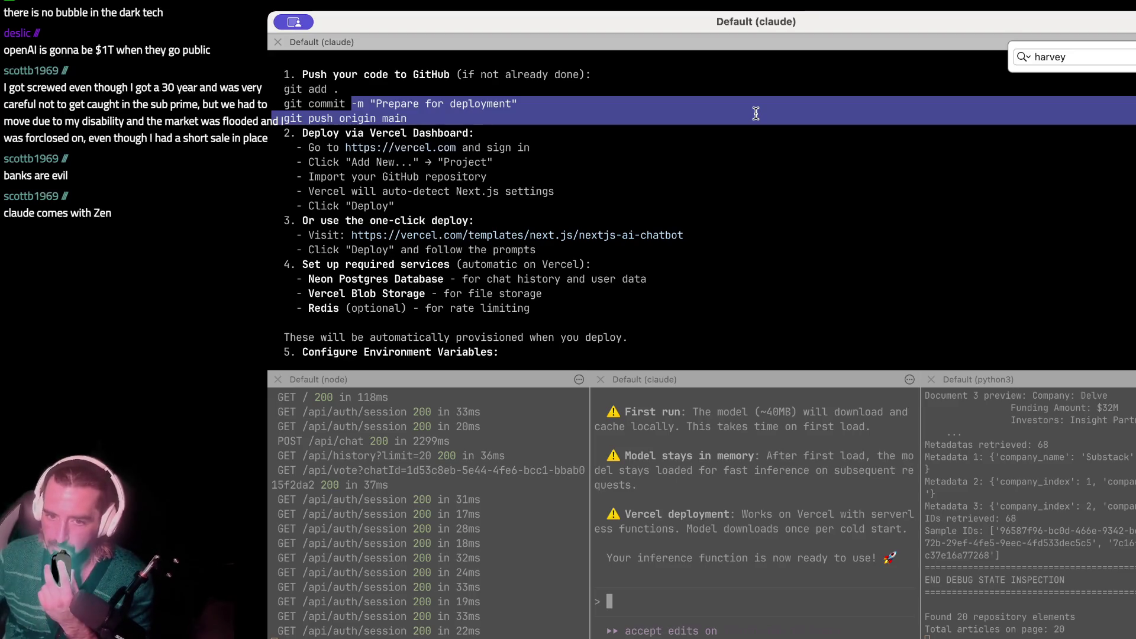
left_click(757, 113)
key("super+d")
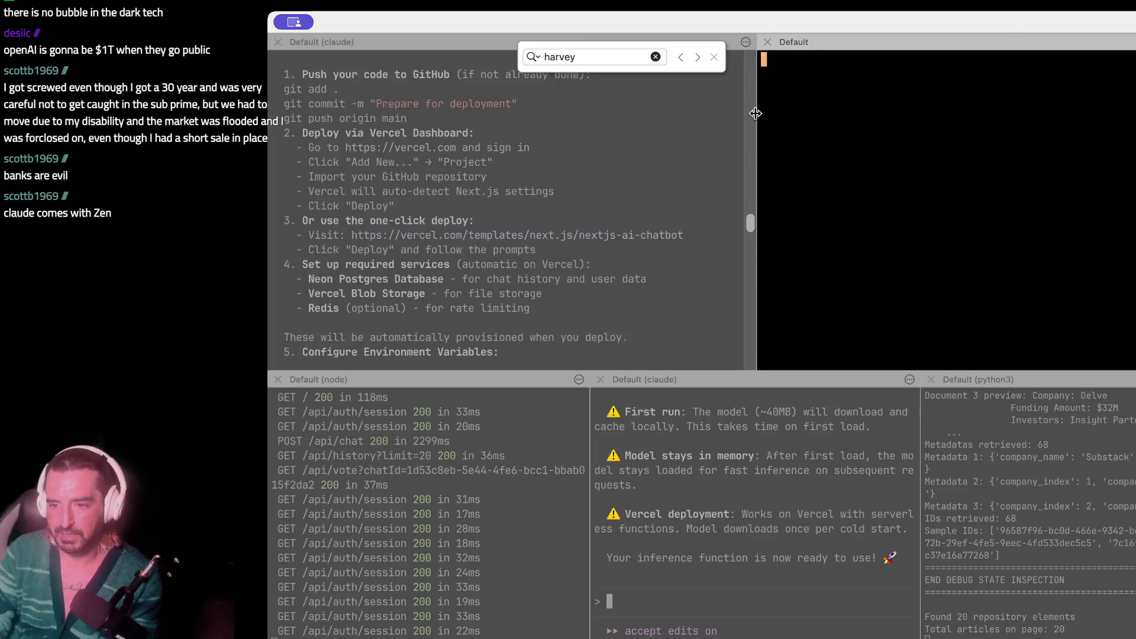
- Run conda deactivate in the new shell and list the home folder
type("aconda deactivate")
key("Return")
type("d")
key("BackSpace")
type("conda deactivate")
key("Return")
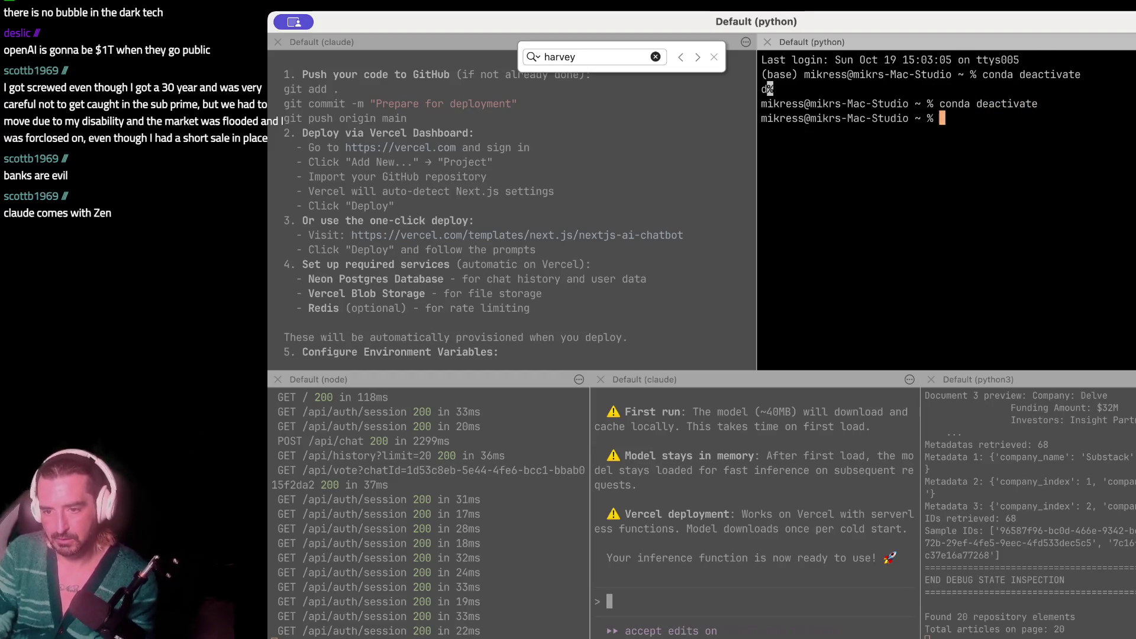
type("ls")
key("Return")
- Browse into ~/typescript_open_weight/ts-ai-api/src, listing each folder along the way
type("cd ~/typ")
key("Tab")
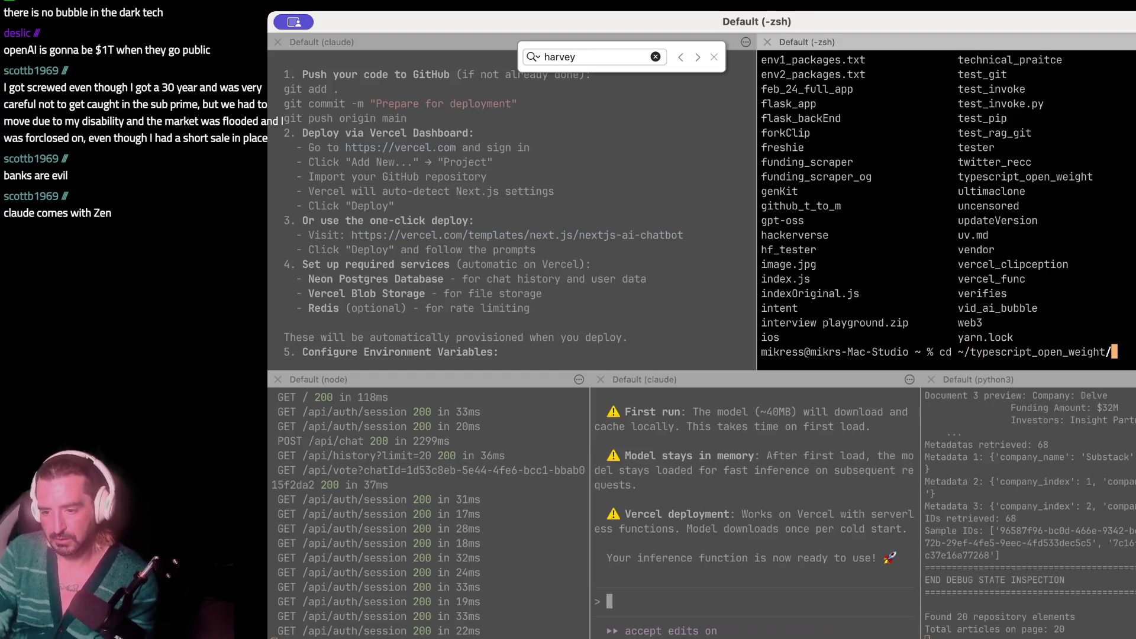
key("Return")
type("ls")
key("Return")
type("cd ts-ai-ap")
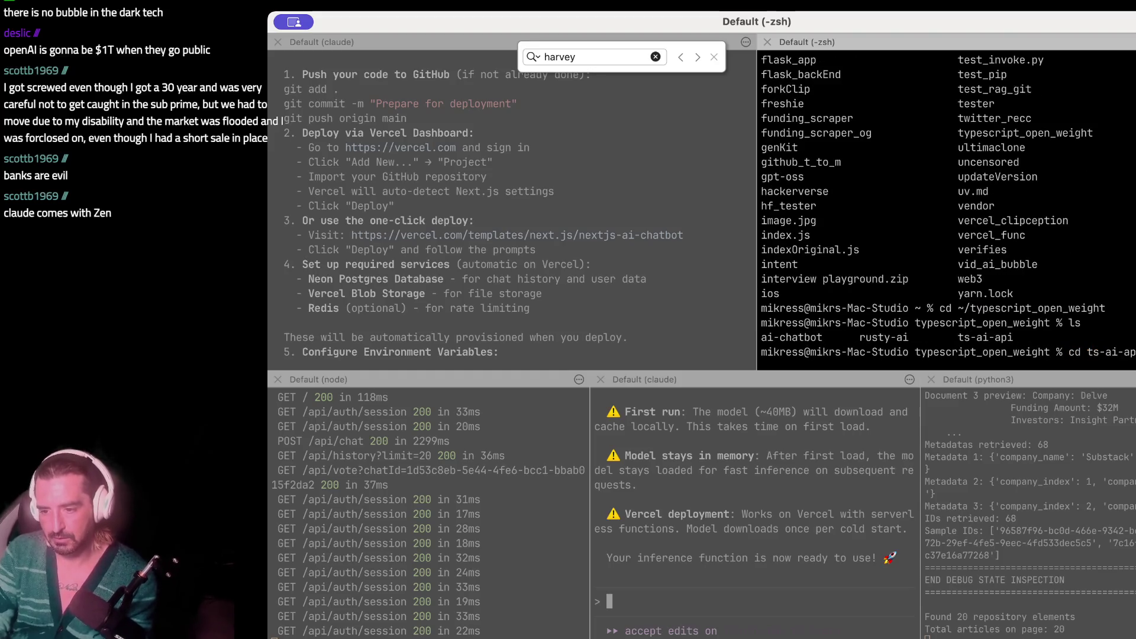
key("Return")
type("ls")
key("Return")
type("cd src")
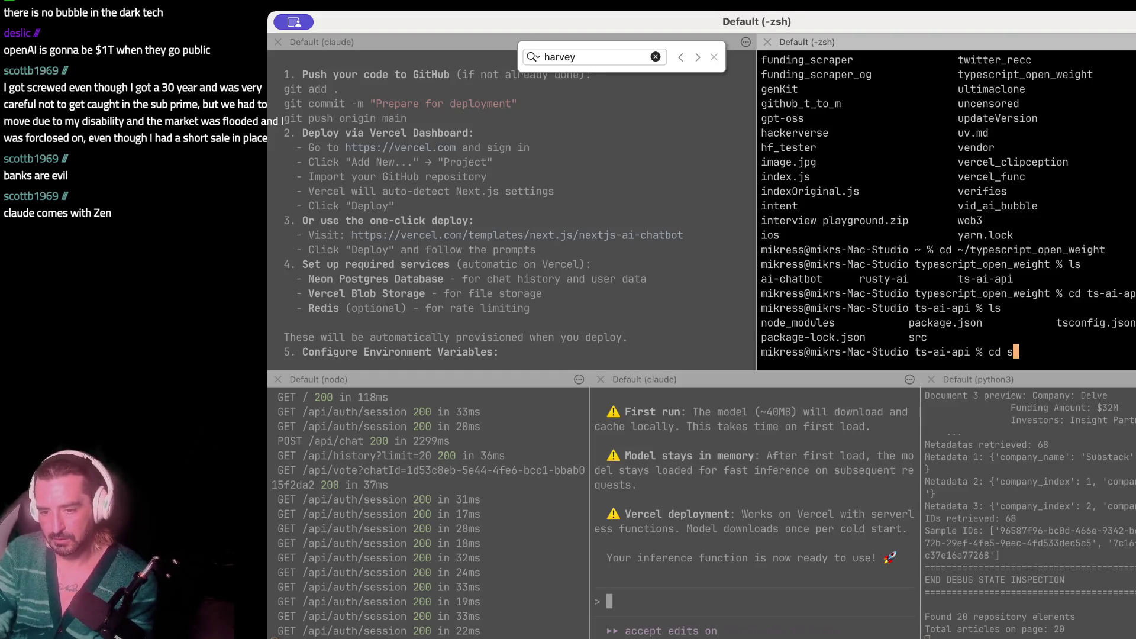
key("Return")
type("ls")
key("Return")
- Change to ~/custom_vercel_agent and list its contents
type("cd .")
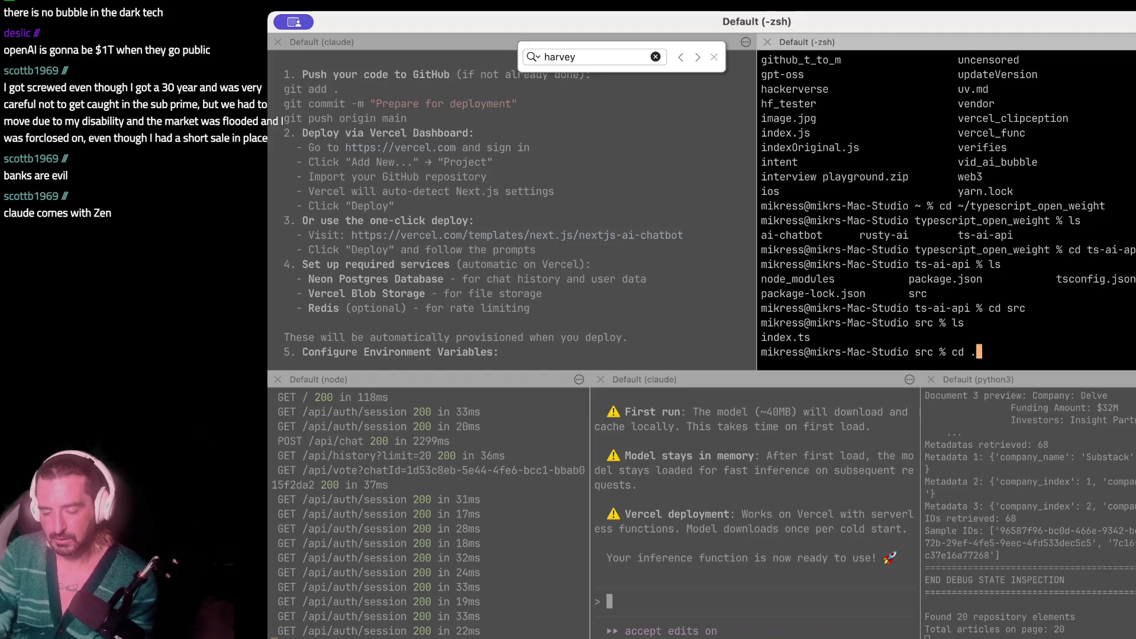
type("ver")
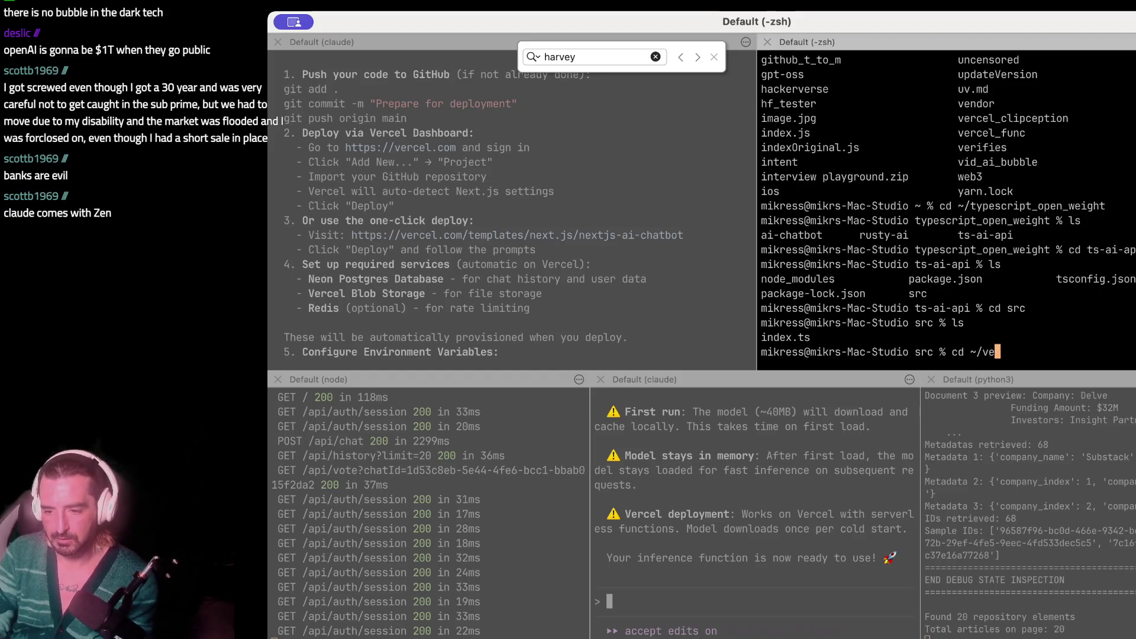
key("Tab")
type("cel")
key("BackSpace")
key("BackSpace")
key("BackSpace")
type("t")
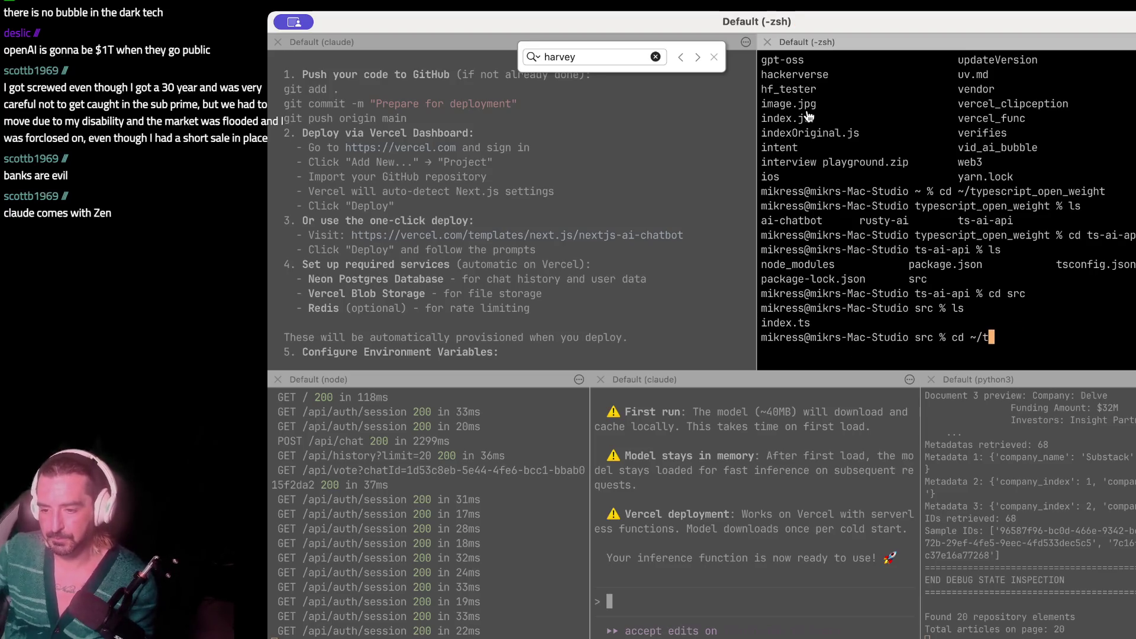
key("super+Tab")
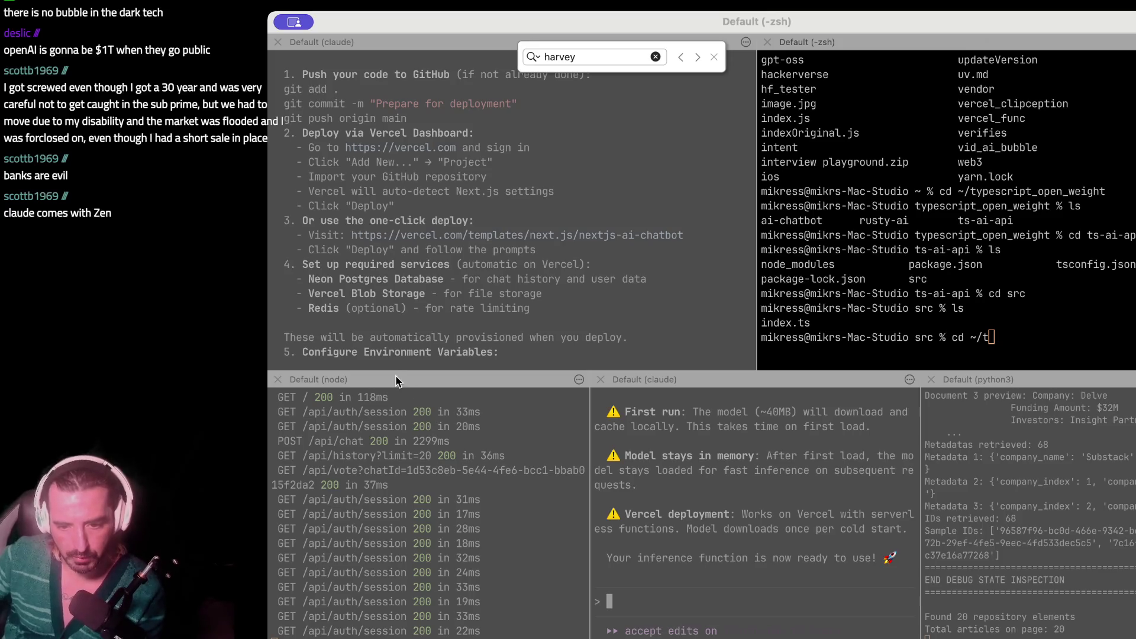
key("BackSpace")
type("custom_v")
key("Tab")
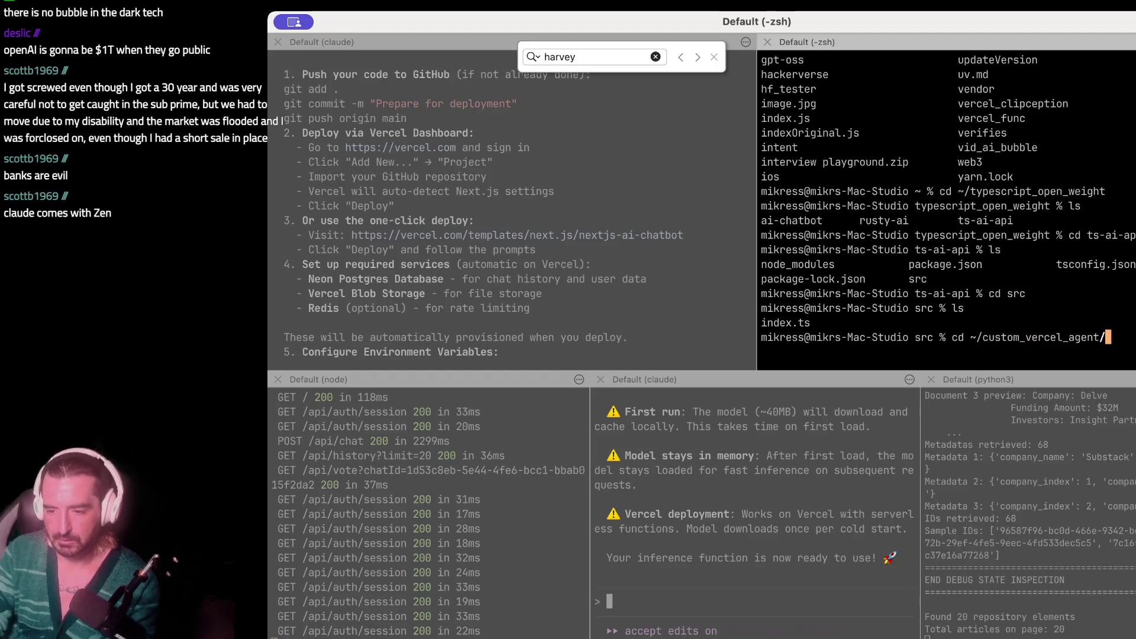
key("Return")
type("ls")
key("Return")
- Enter agent_overload and list its project files, including next.config.ts and middleware.ts
type("cd ag")
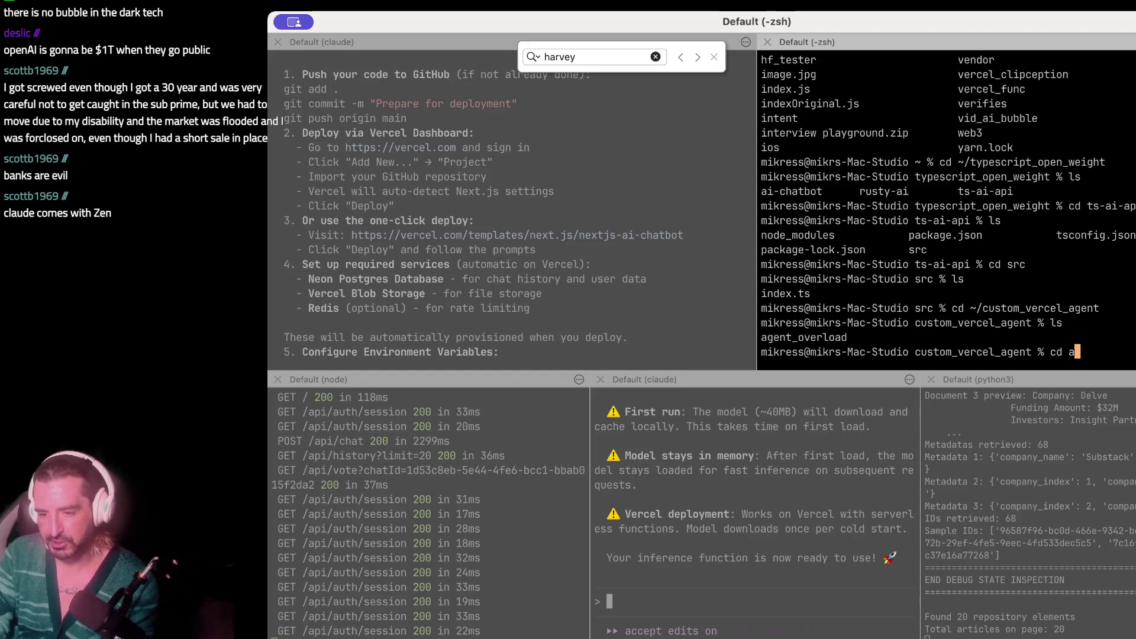
key("Tab")
key("Return")
type("ls")
key("Return")
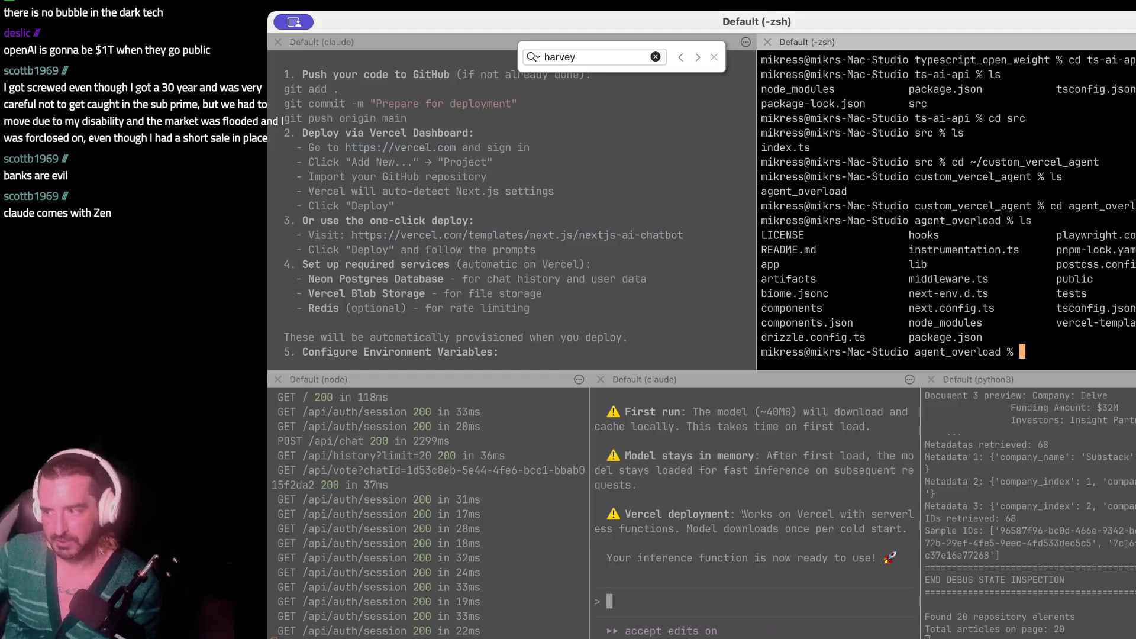
key("super+Tab")
left_click(895, 163)
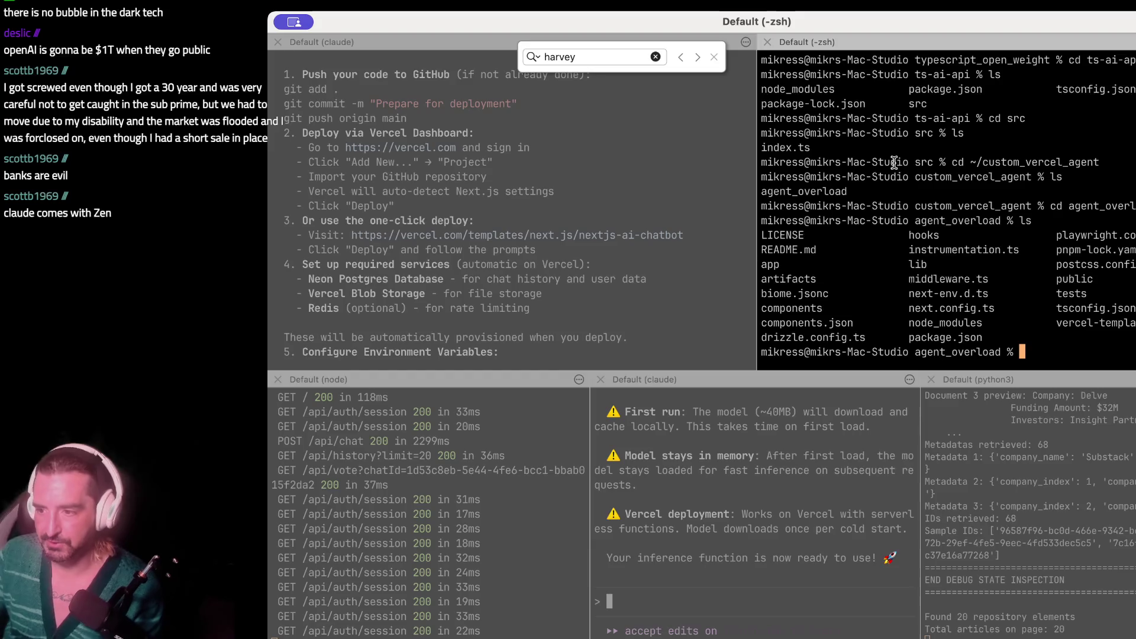
key("super+Tab")
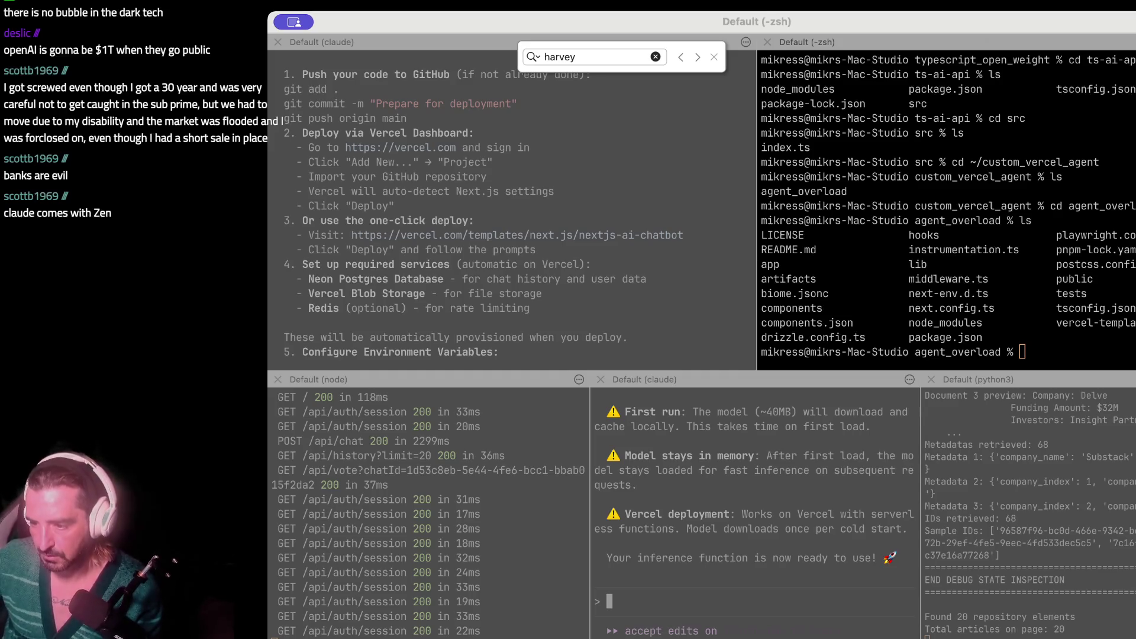
key("super+Tab")
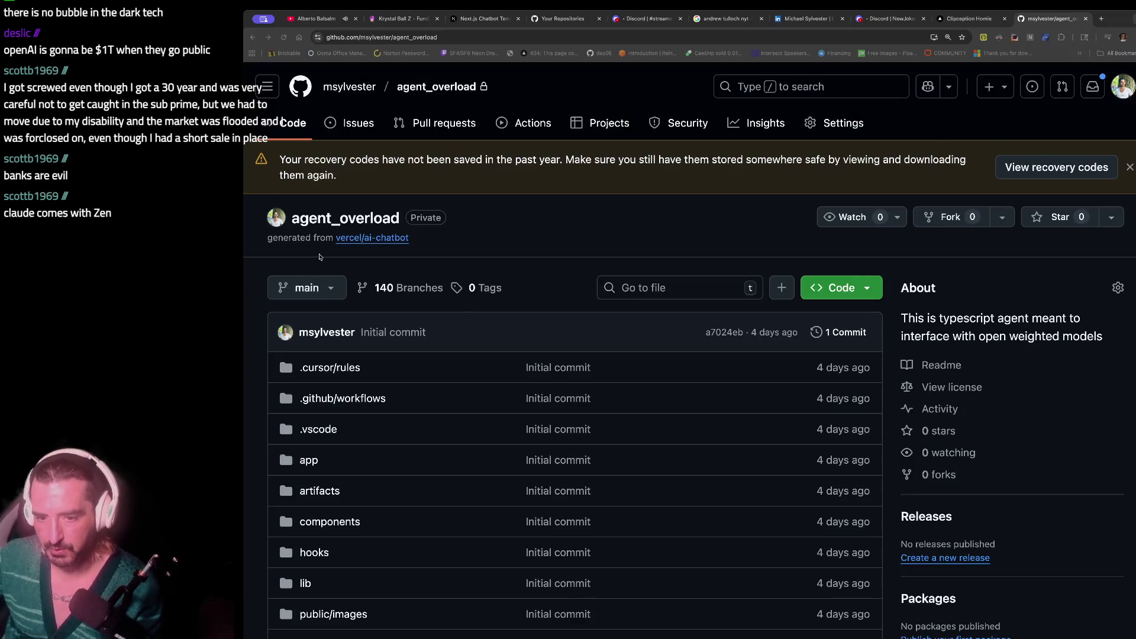
left_click_drag(439, 238, 269, 240)
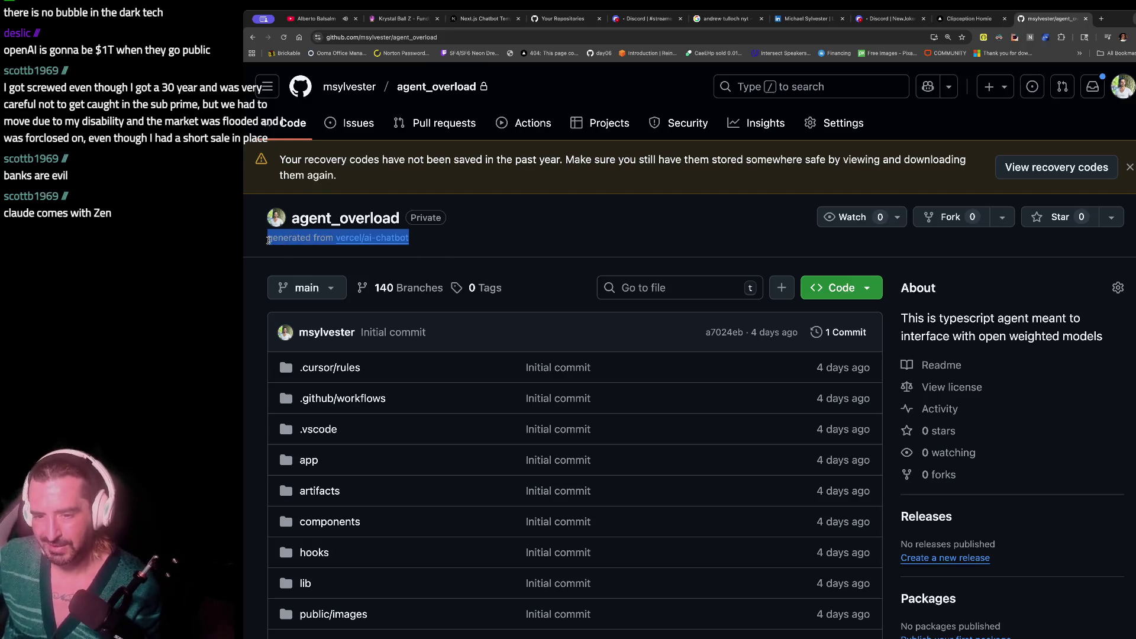
key("super+Tab")
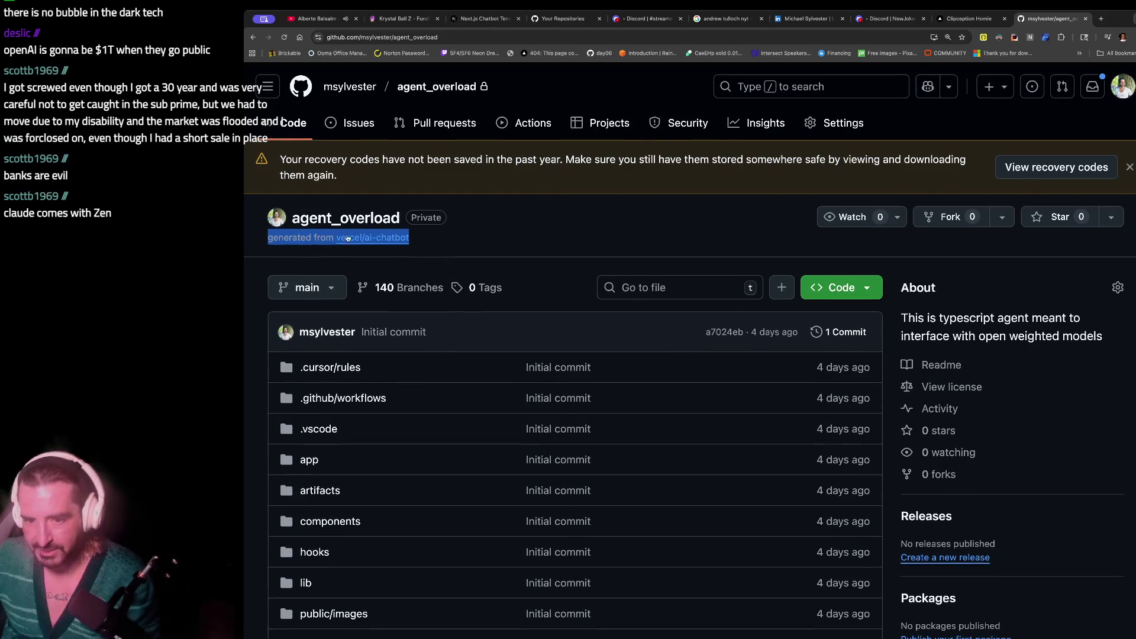
left_click(354, 238)
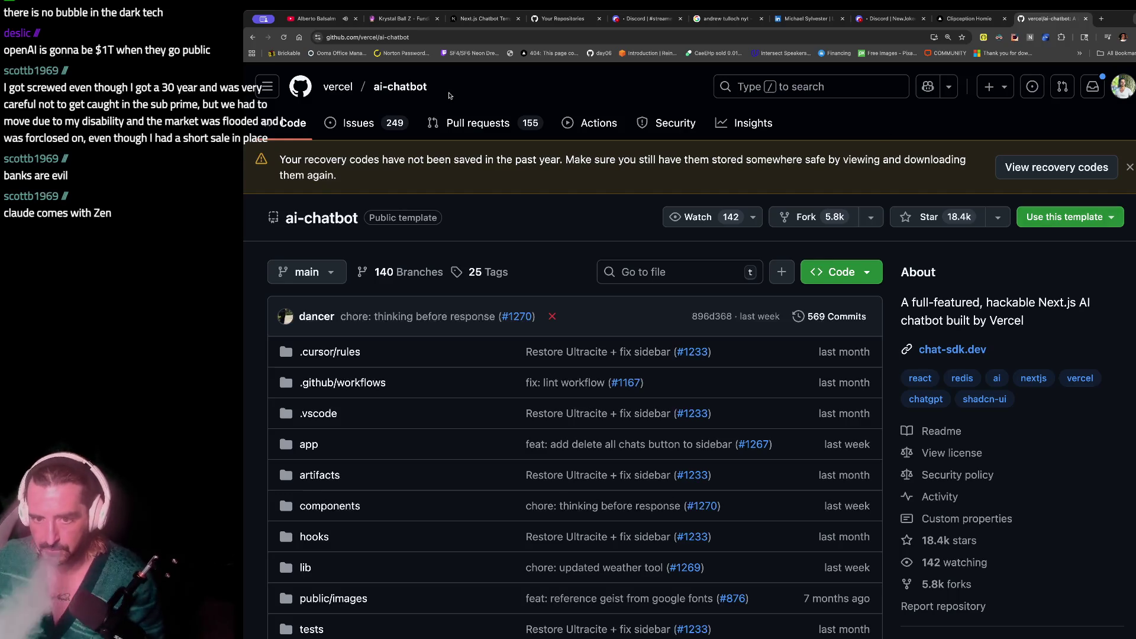
left_click(252, 38)
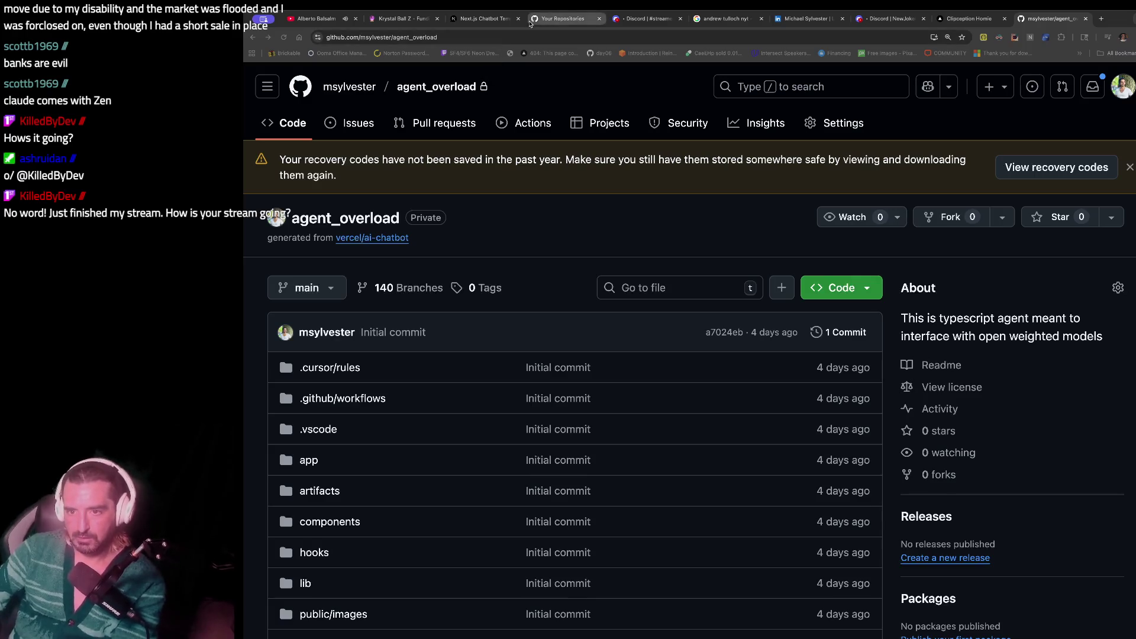
key("super+l")
key("Escape")
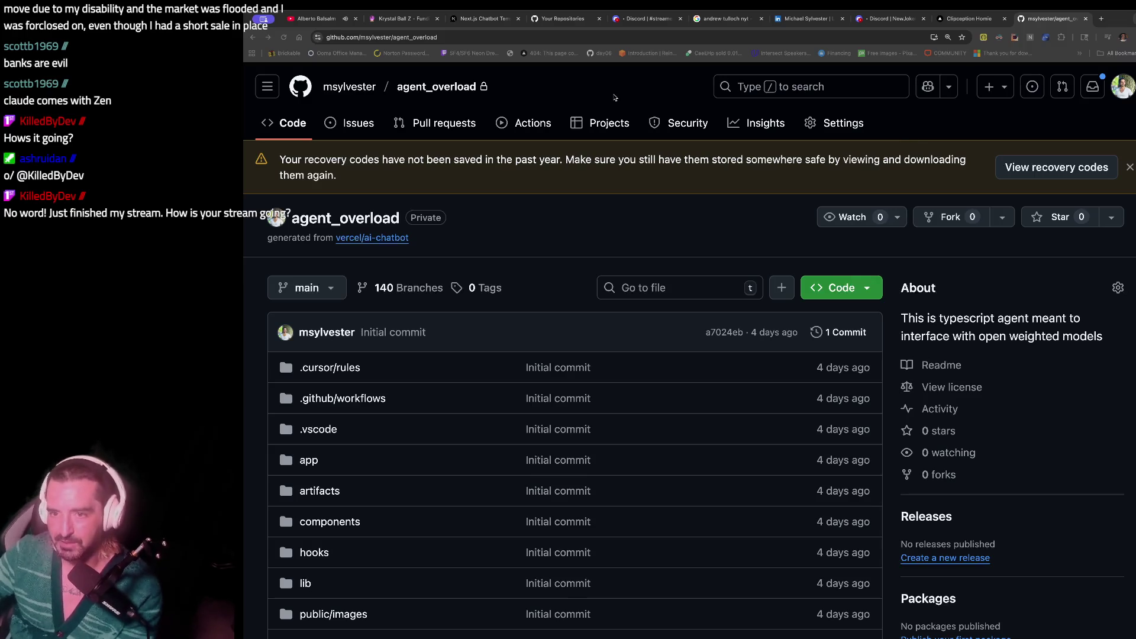
left_click(323, 38)
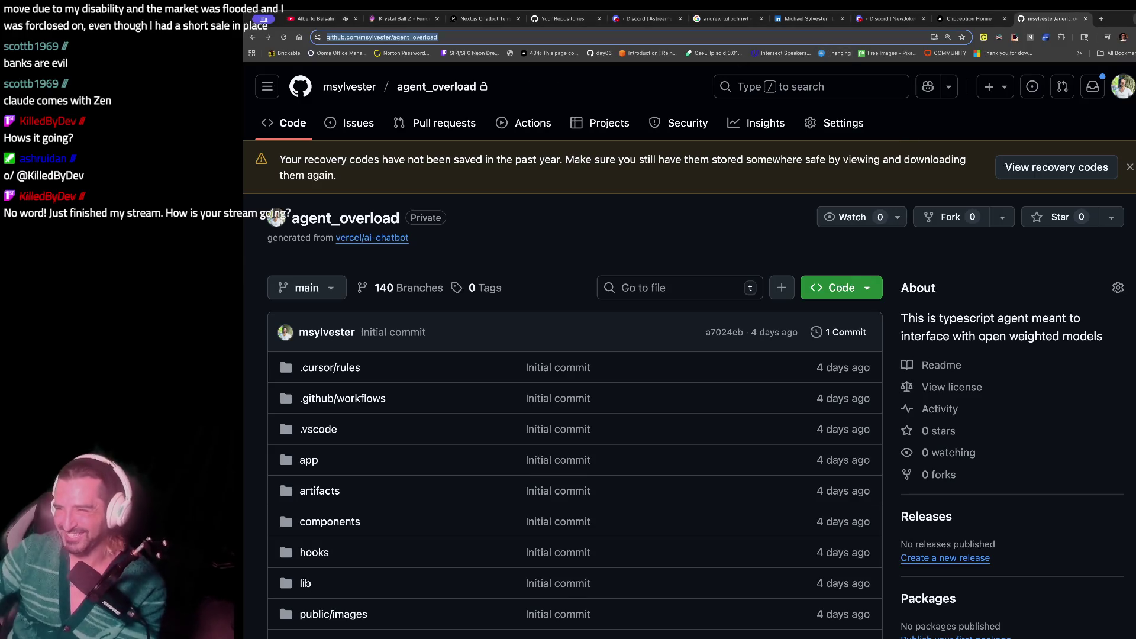
- Open Discord in a new tab, enter the three-member group DM and enlarge its stream screenshot
key("ctrl+t")
type("discord.com/channels/1219705024402423850/1219705024980975678")
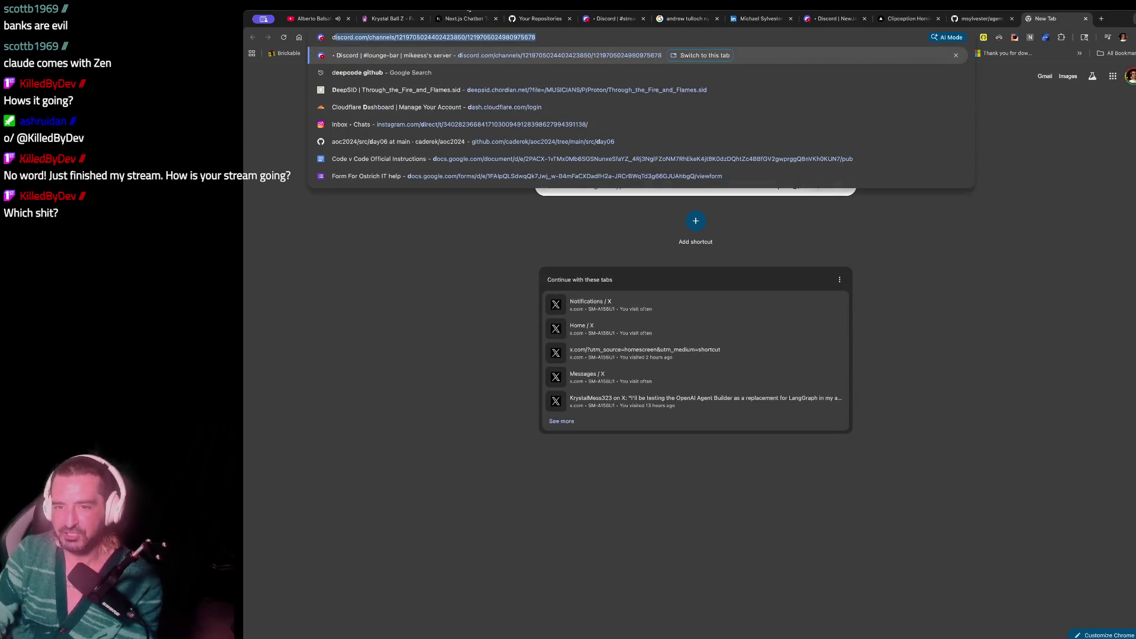
key("Return")
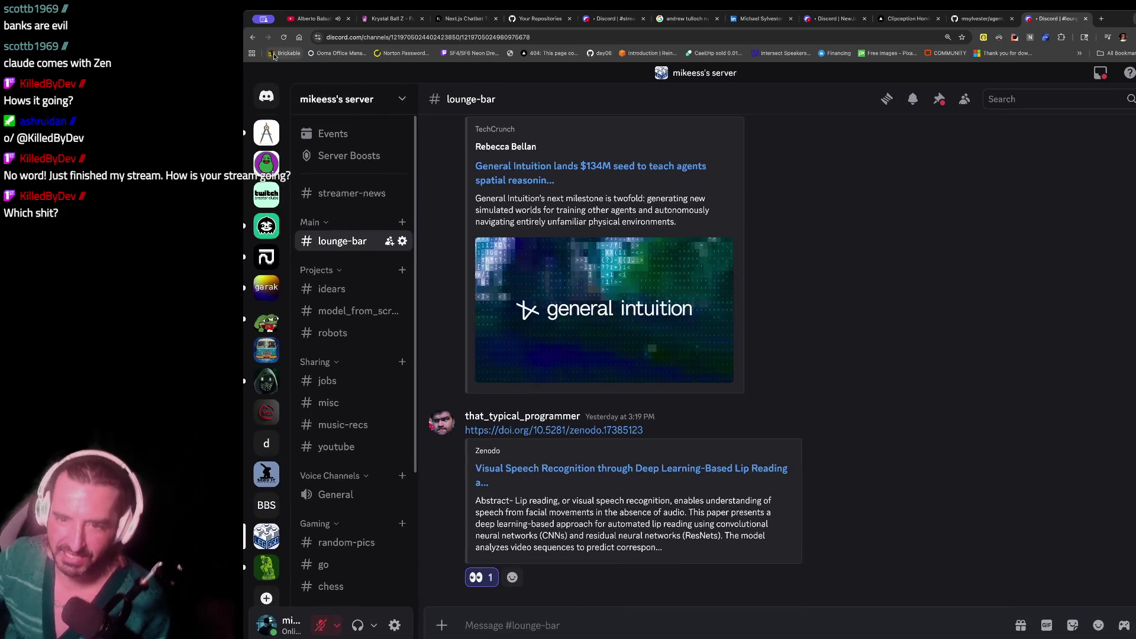
left_click(272, 90)
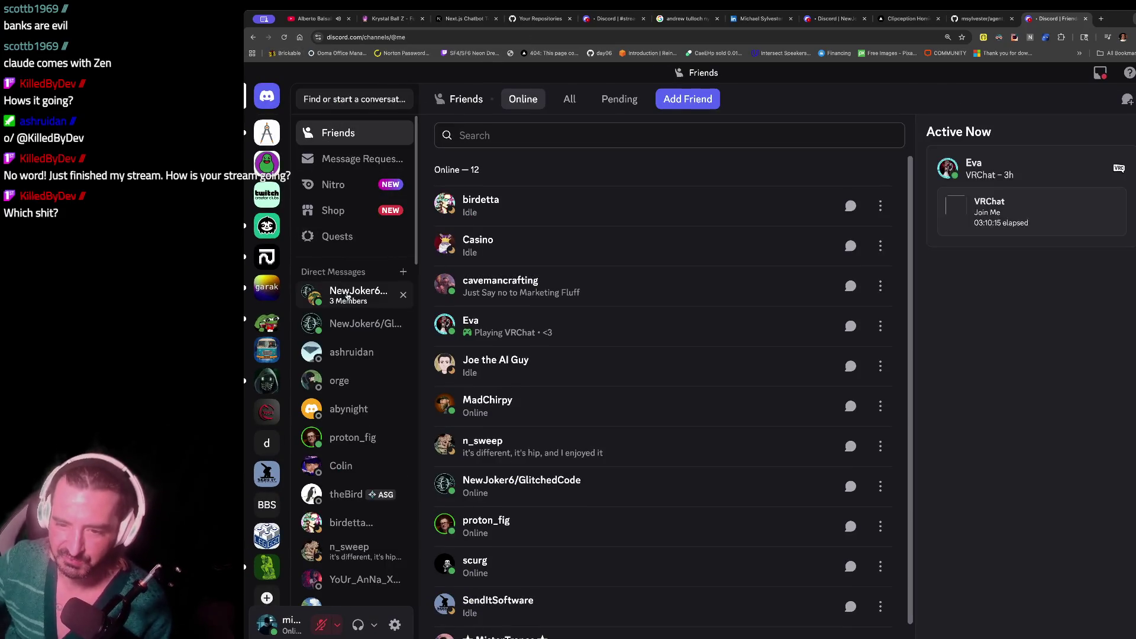
left_click(354, 314)
left_click(830, 290)
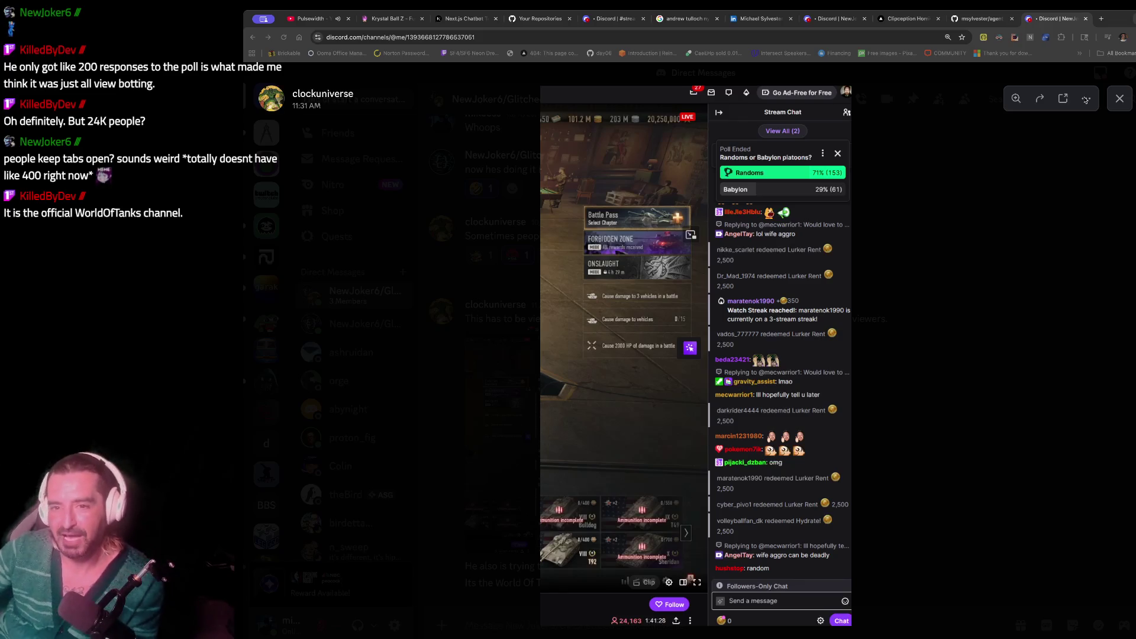
left_click(323, 20)
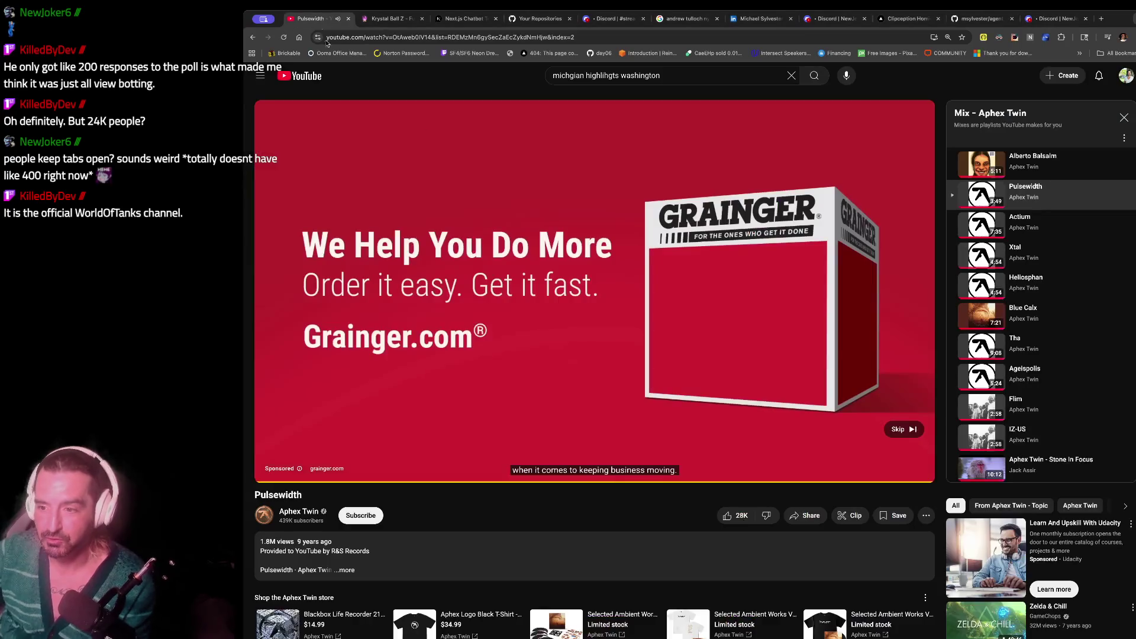
- Skip the ad so Pulsewidth plays, then start a new tab for Discord
left_click(912, 430)
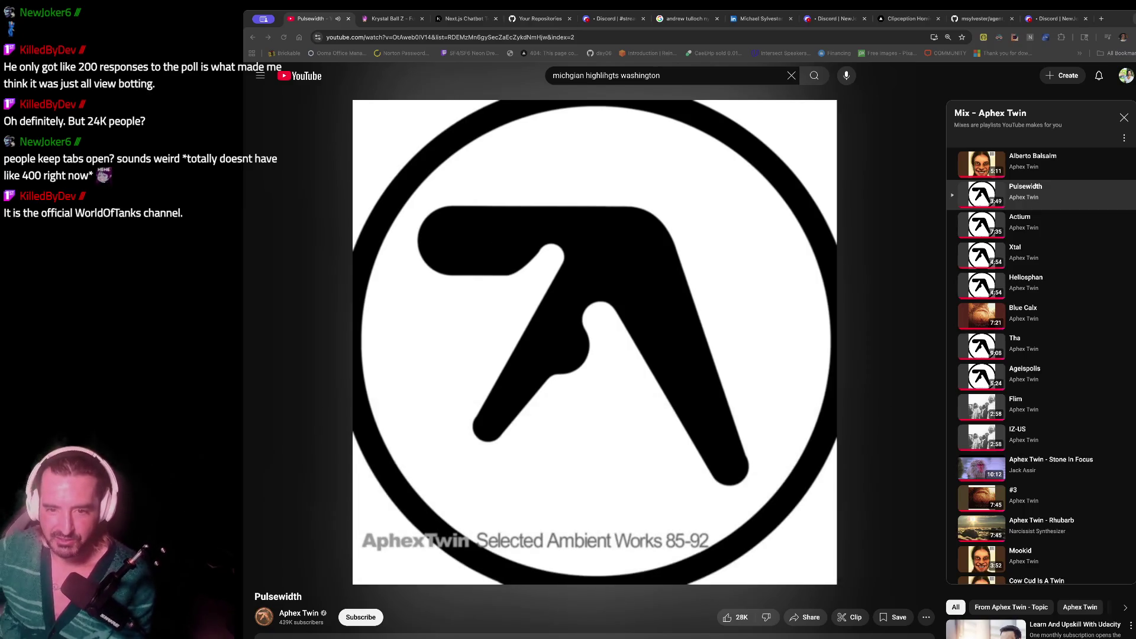
key("ctrl+t")
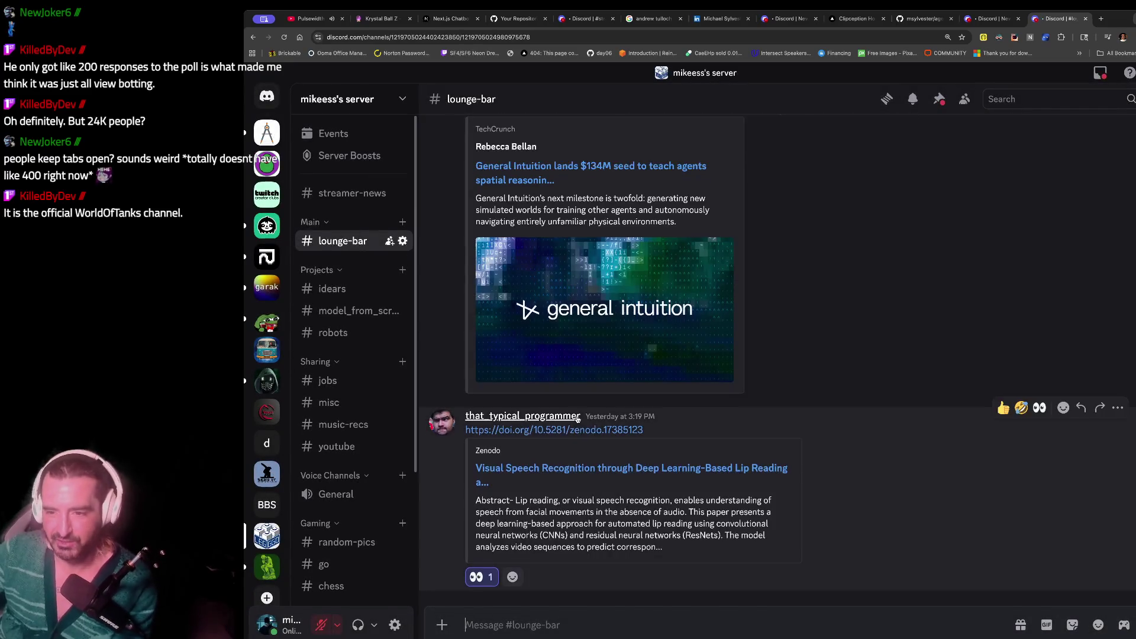
- In #streamer-news, follow the post's 'state of the ai bubble' YouTube link and confirm Visit Site
left_click(352, 193)
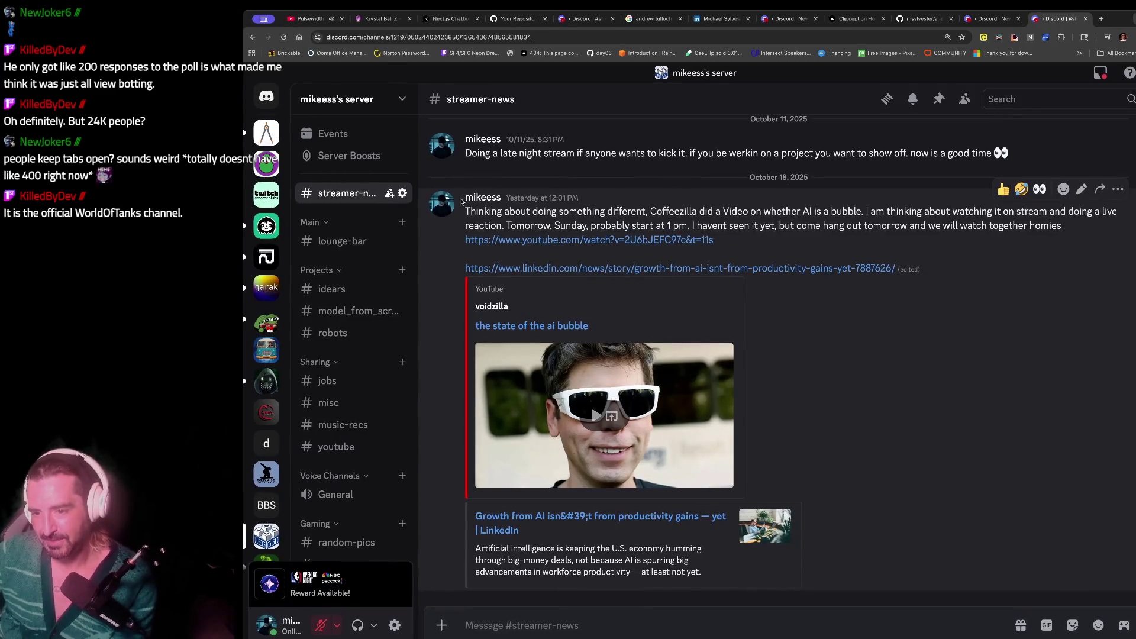
left_click_drag(464, 196, 476, 260)
key("super+Tab")
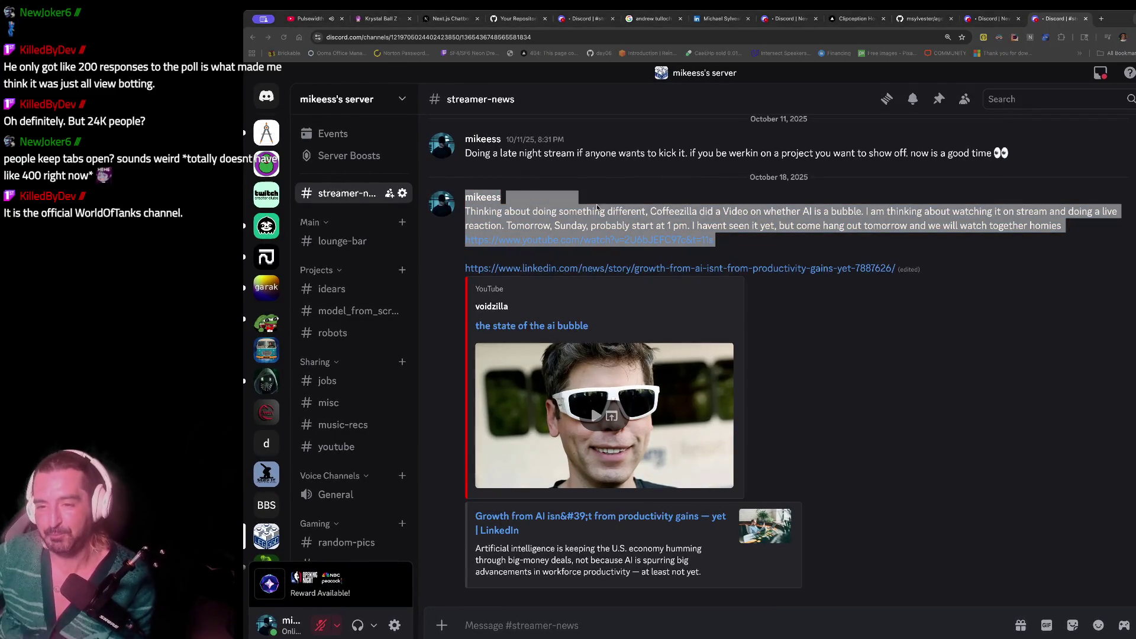
key("super+Tab")
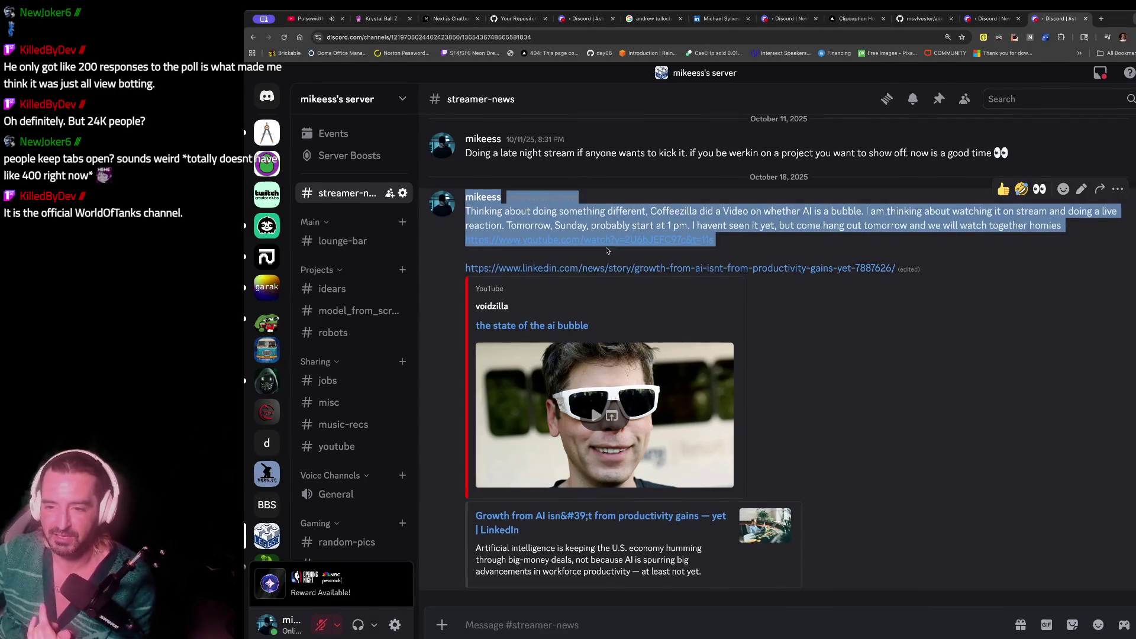
left_click(526, 327)
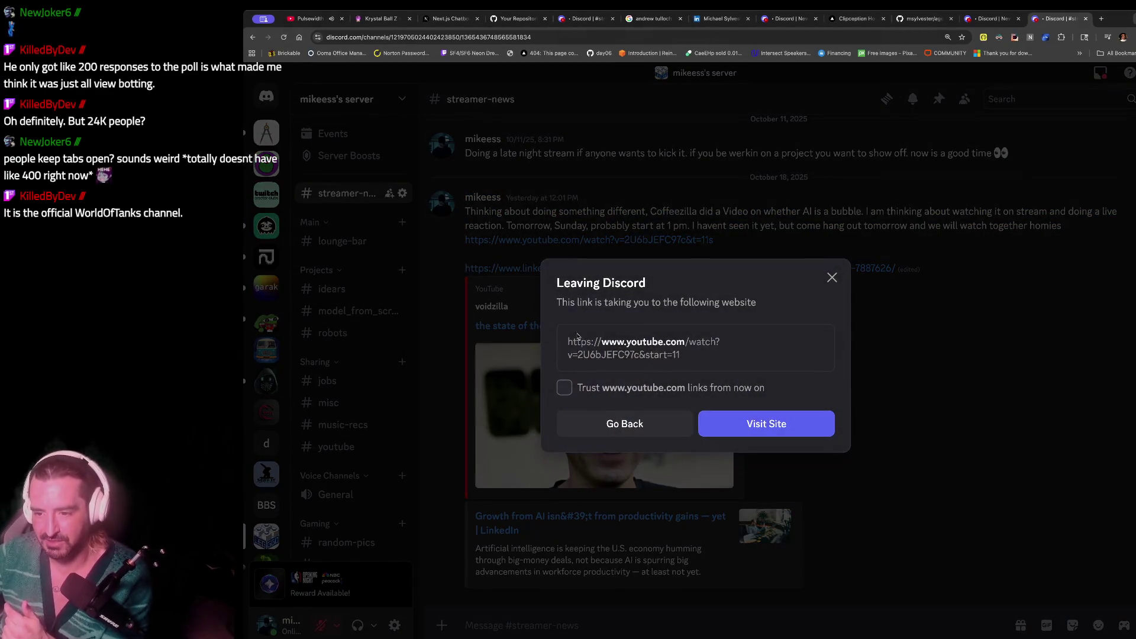
left_click(833, 276)
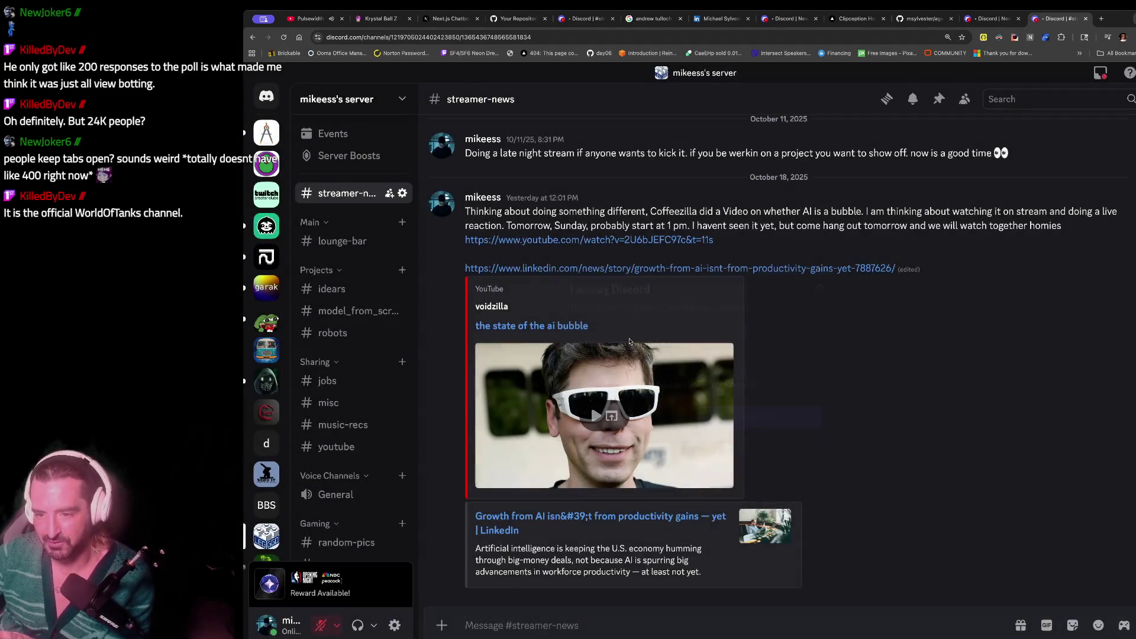
left_click(558, 325)
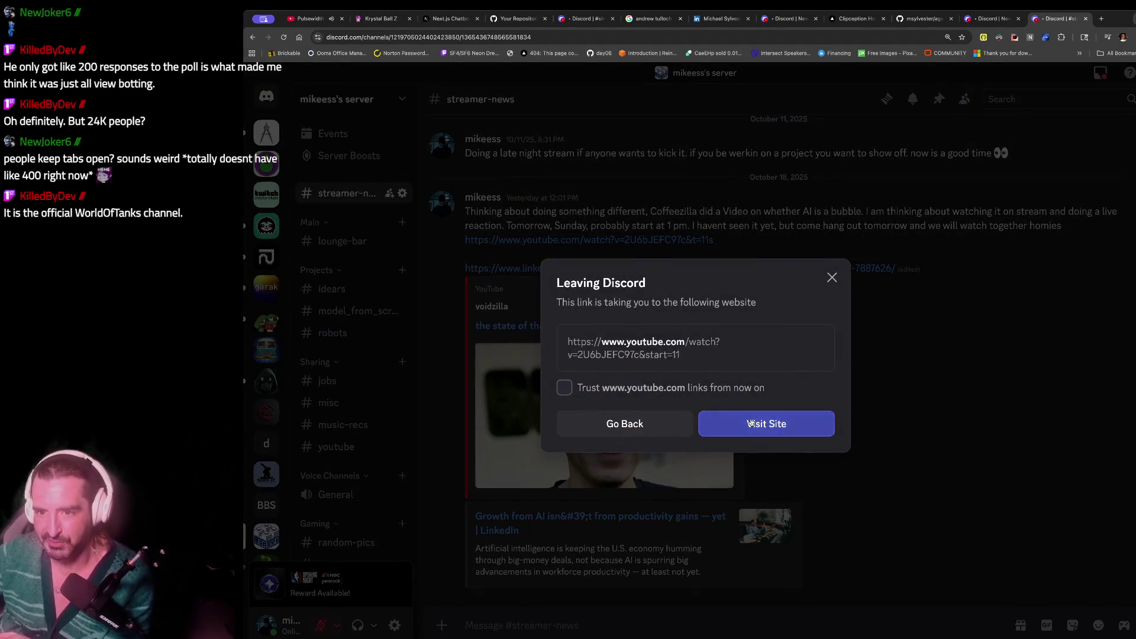
left_click(764, 423)
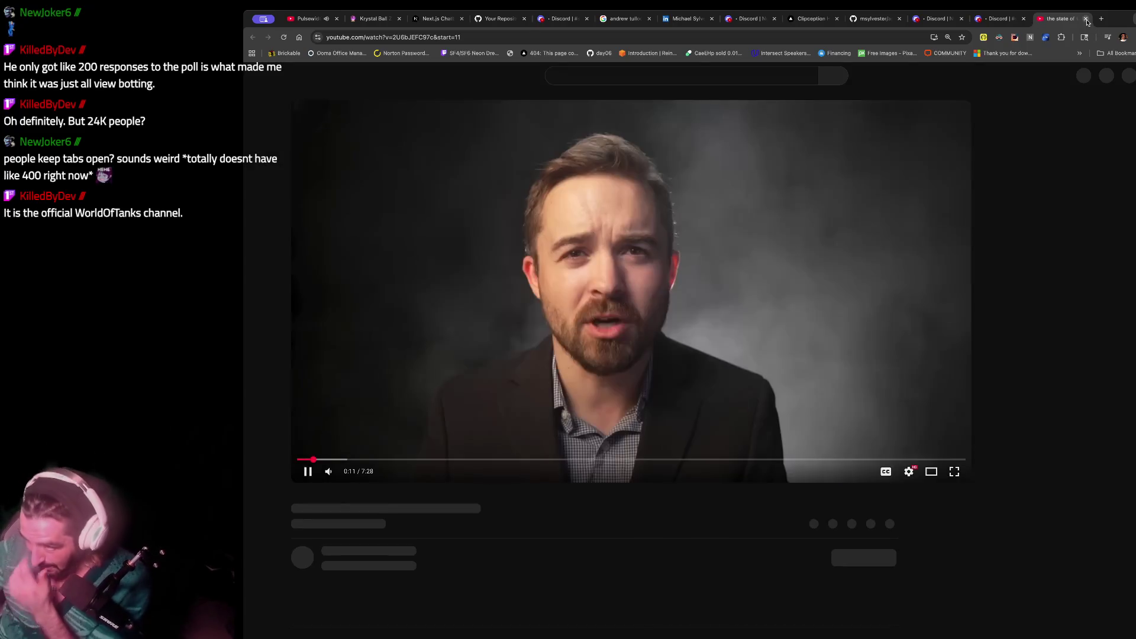
- Close the AI bubble YouTube tab to get back to Discord
left_click(1086, 19)
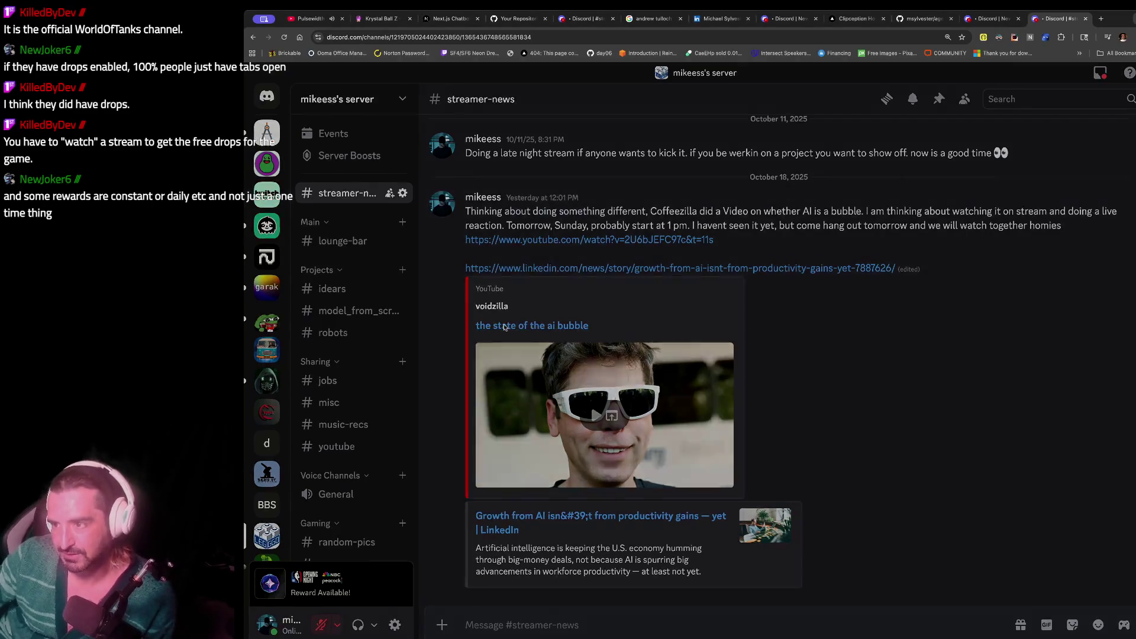
- Select the 'the state of the ai bubble' embed title to raise the Leaving Discord prompt
left_click(511, 326)
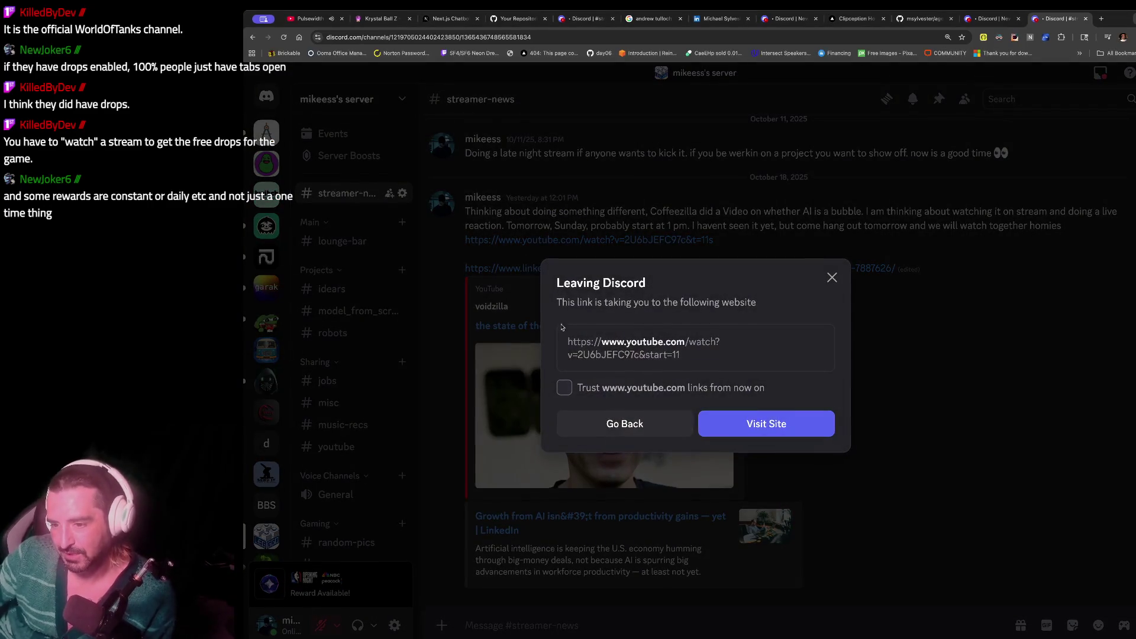
- Confirm leaving Discord, mute the AI bubble video, and close its tab
left_click(799, 417)
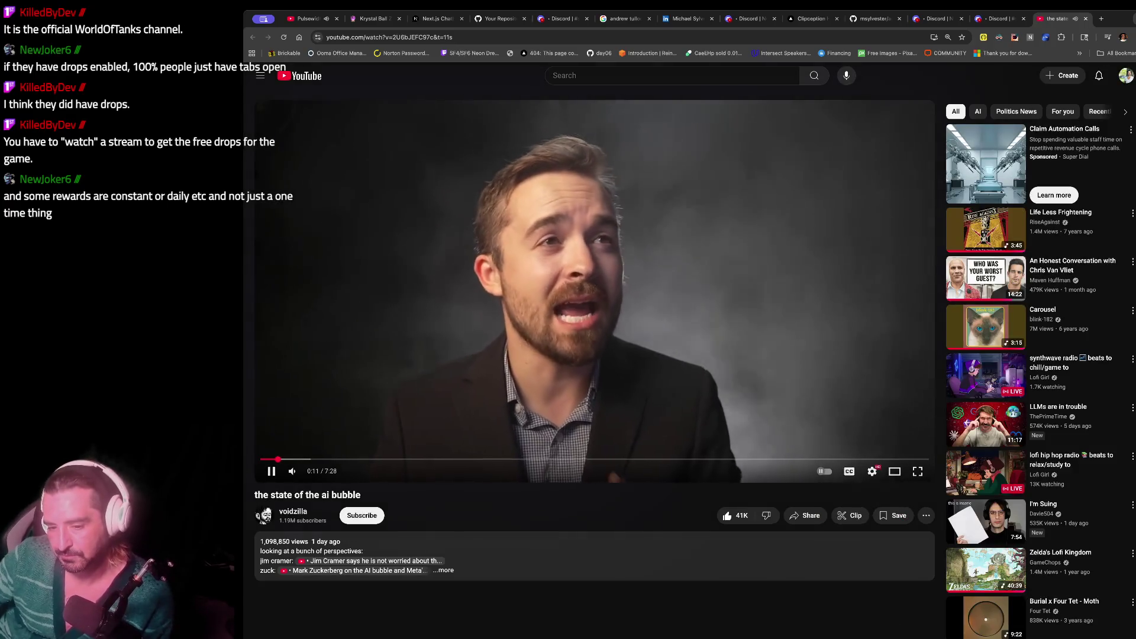
key("m")
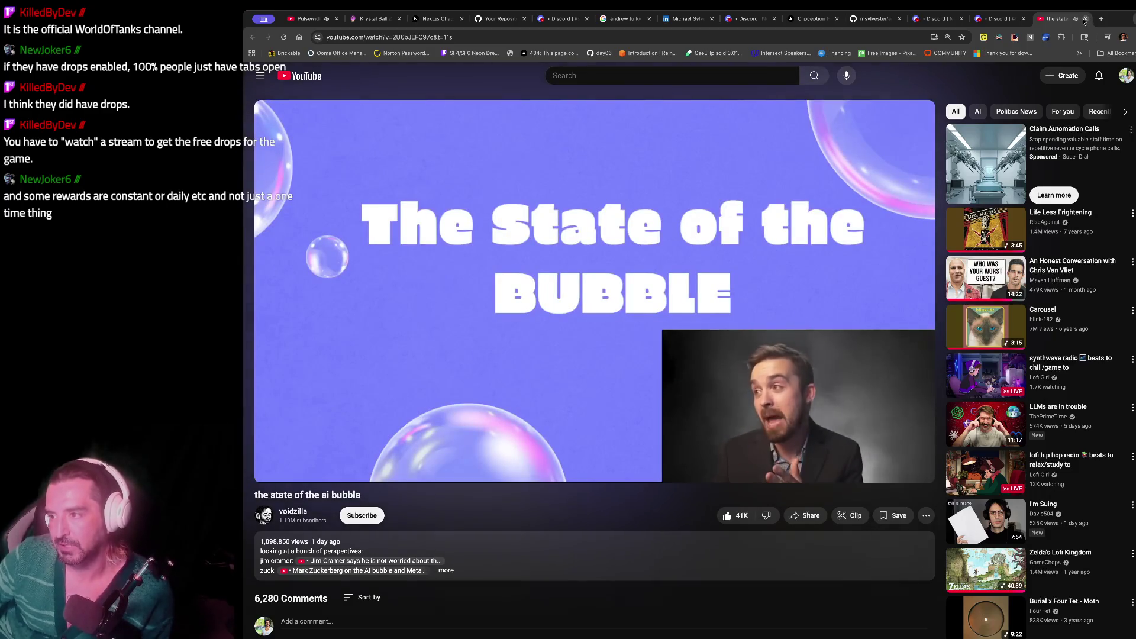
left_click(1085, 20)
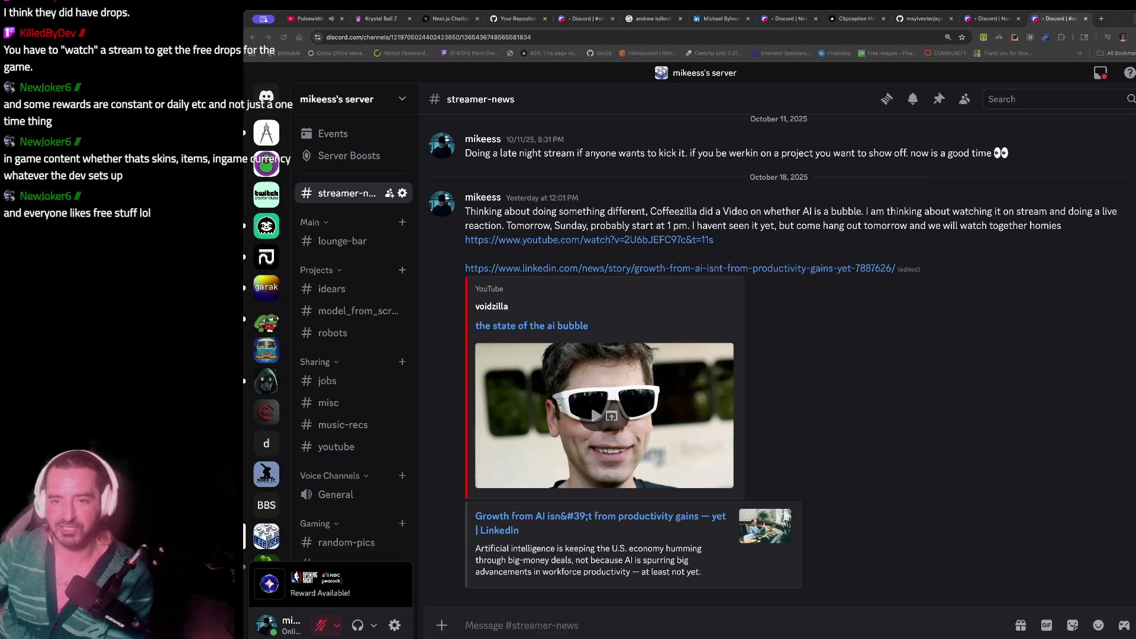
- Pause Pulsewidth, then open the one-on-one Discord DM holding the bloody.mp3 clips
left_click(312, 18)
left_click(417, 168)
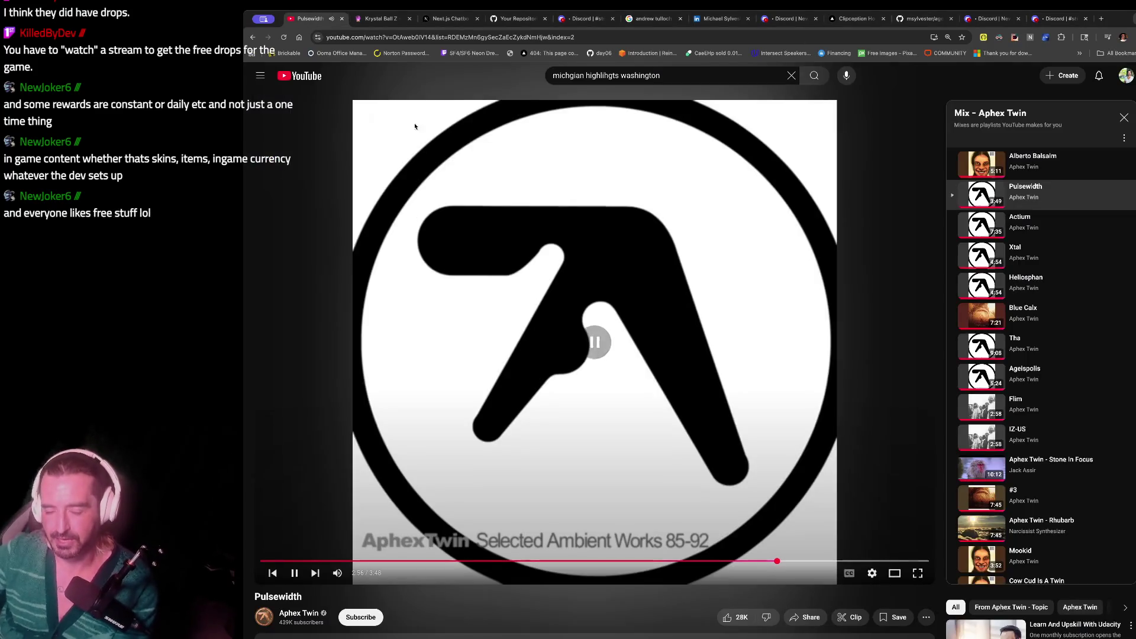
left_click(586, 19)
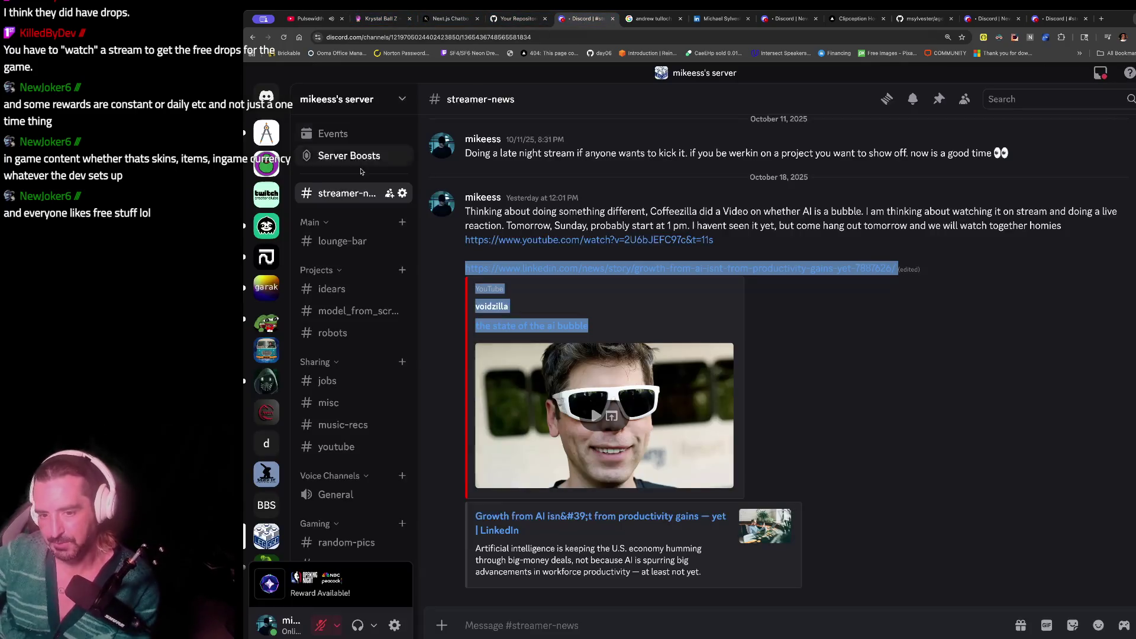
left_click(267, 96)
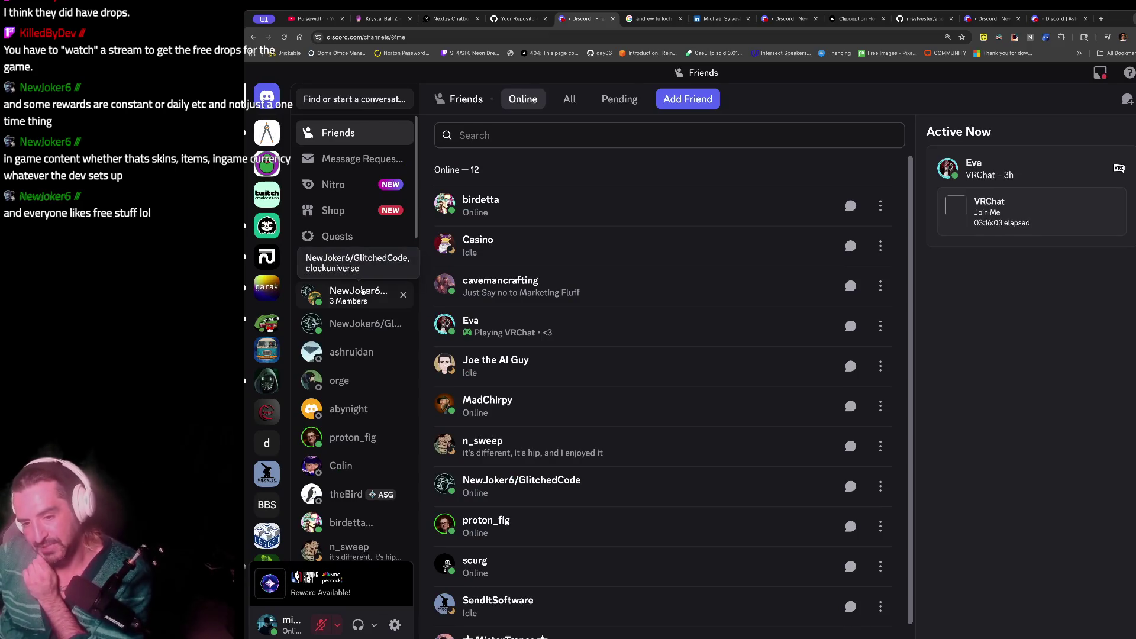
left_click(358, 294)
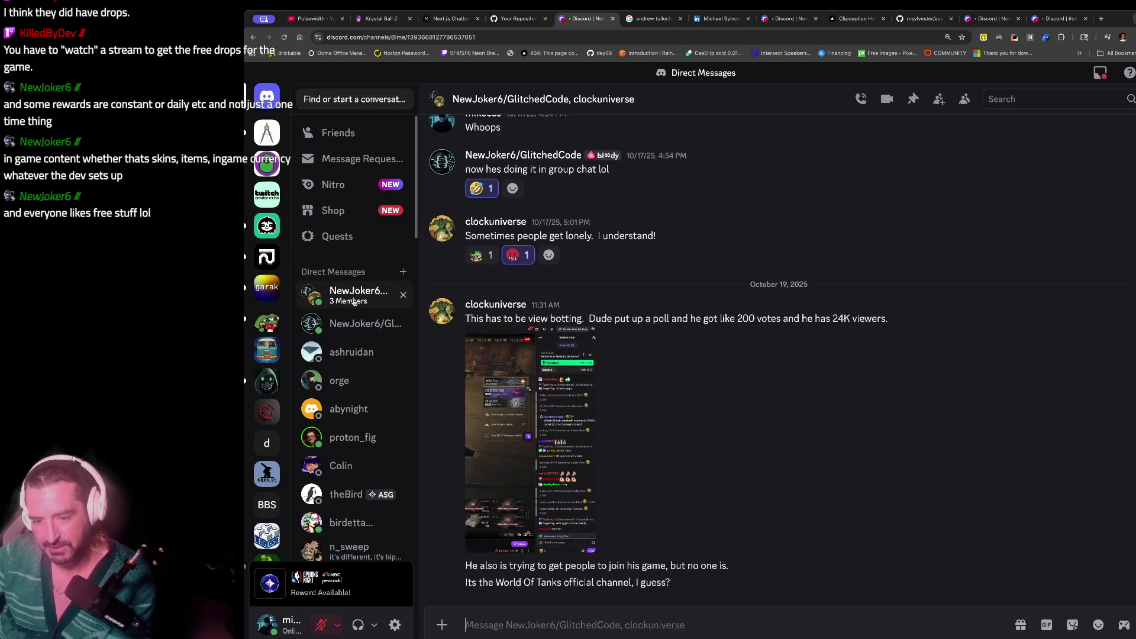
left_click(353, 438)
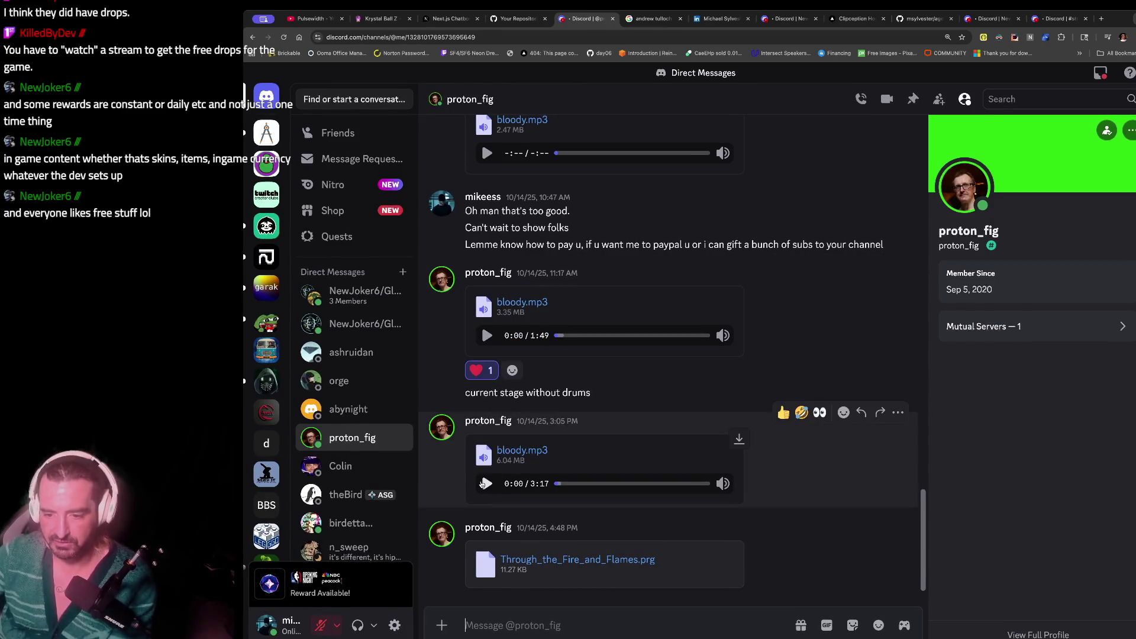
- Play the latest 3:17 bloody.mp3 clip, stopping at 1:51, and open a blank new tab
left_click(482, 484)
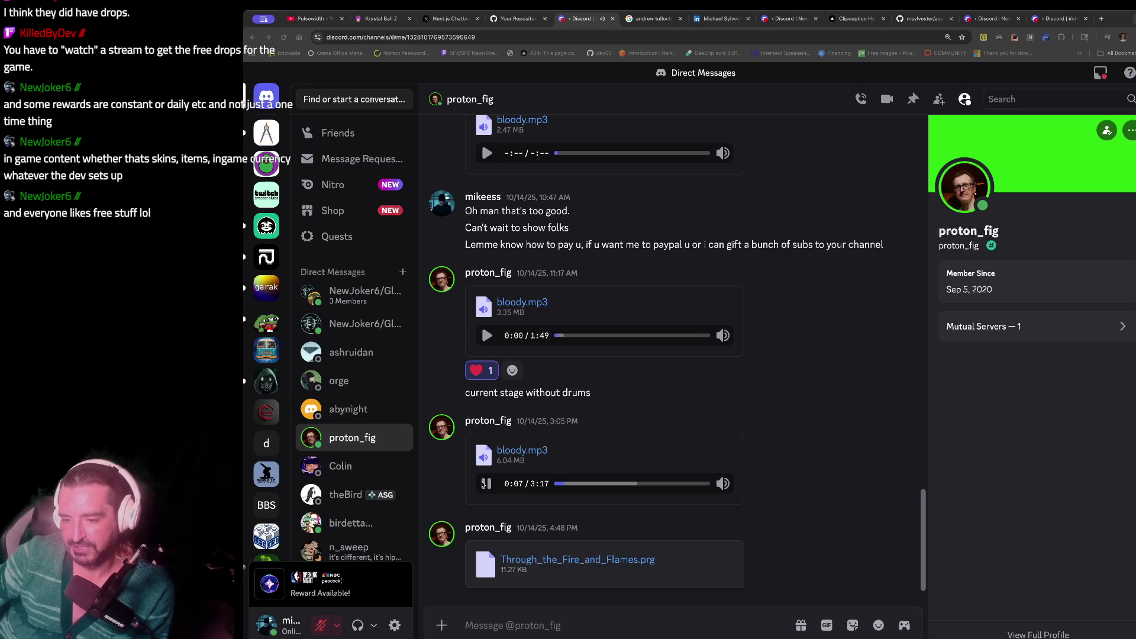
left_click(486, 484)
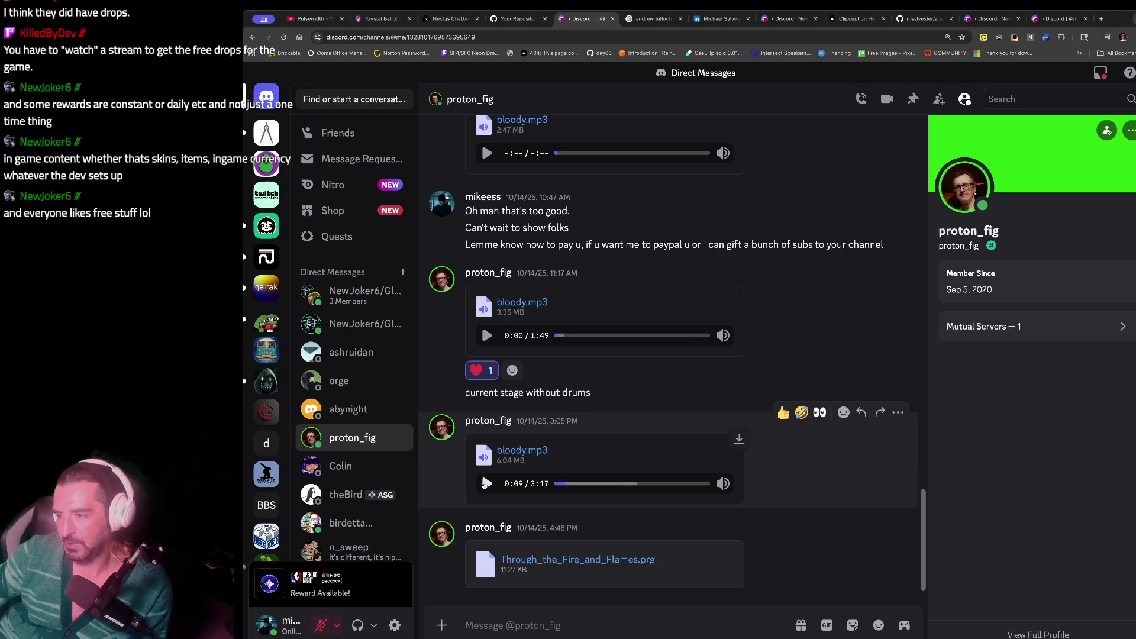
left_click(485, 484)
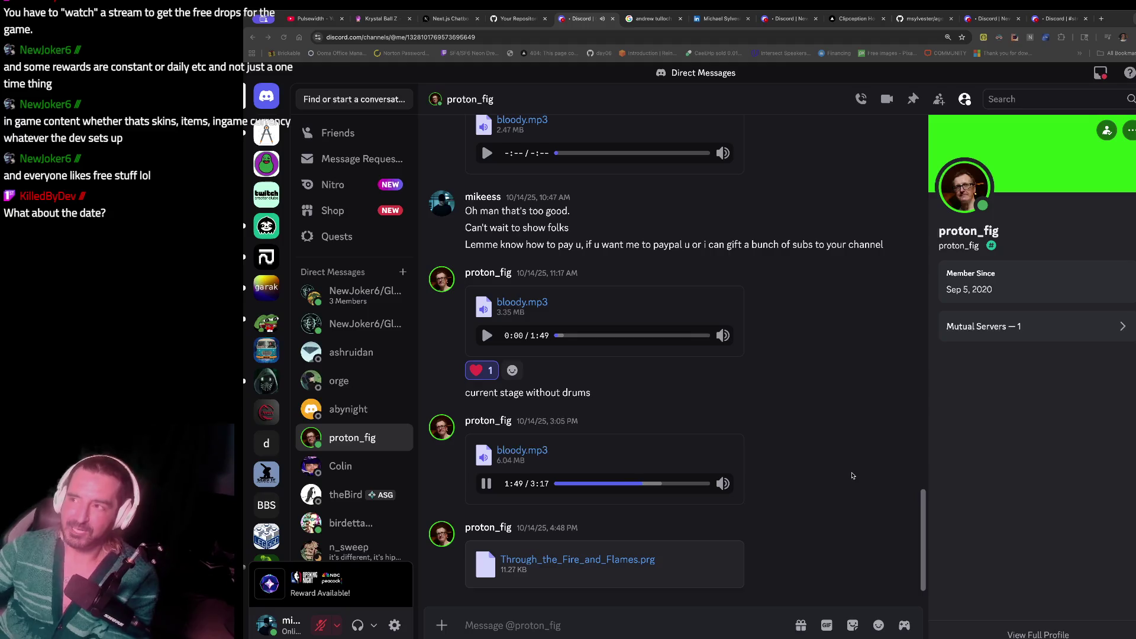
left_click(486, 483)
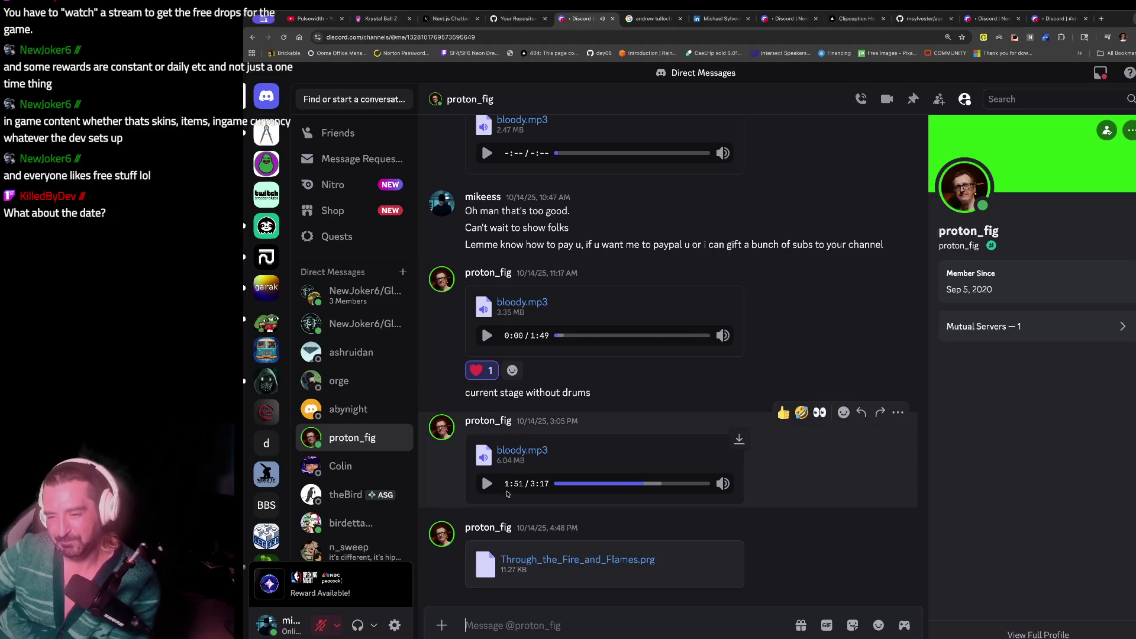
key("ctrl+t")
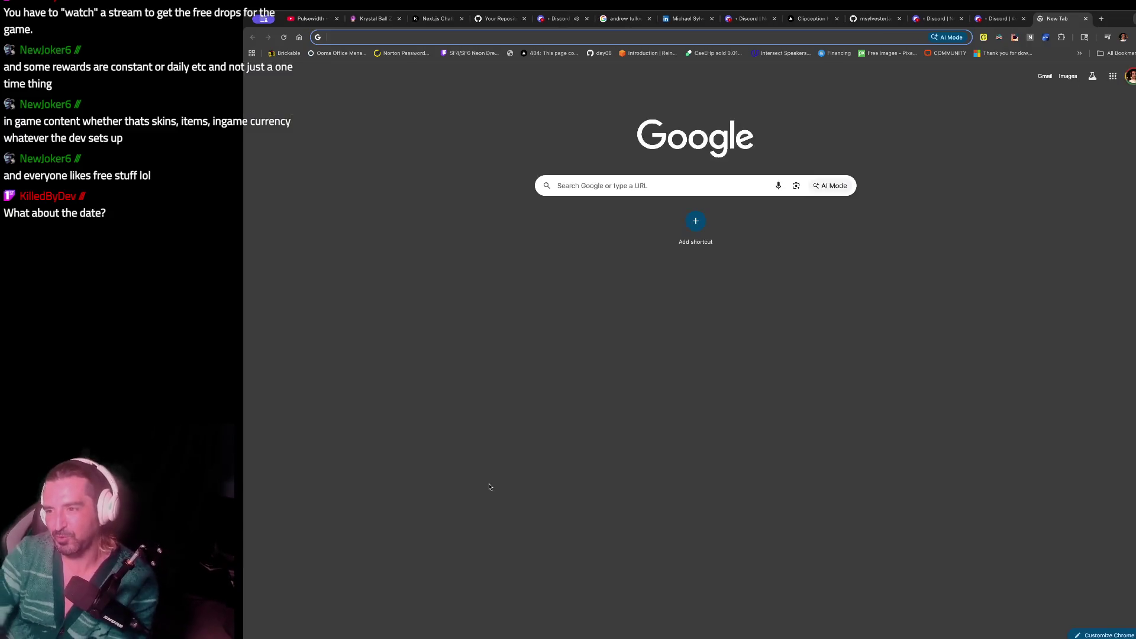
- Search Google for 'anthropic imagine' and open the 'Introducing Claude Sonnet 4.5' result
type("anthropic ")
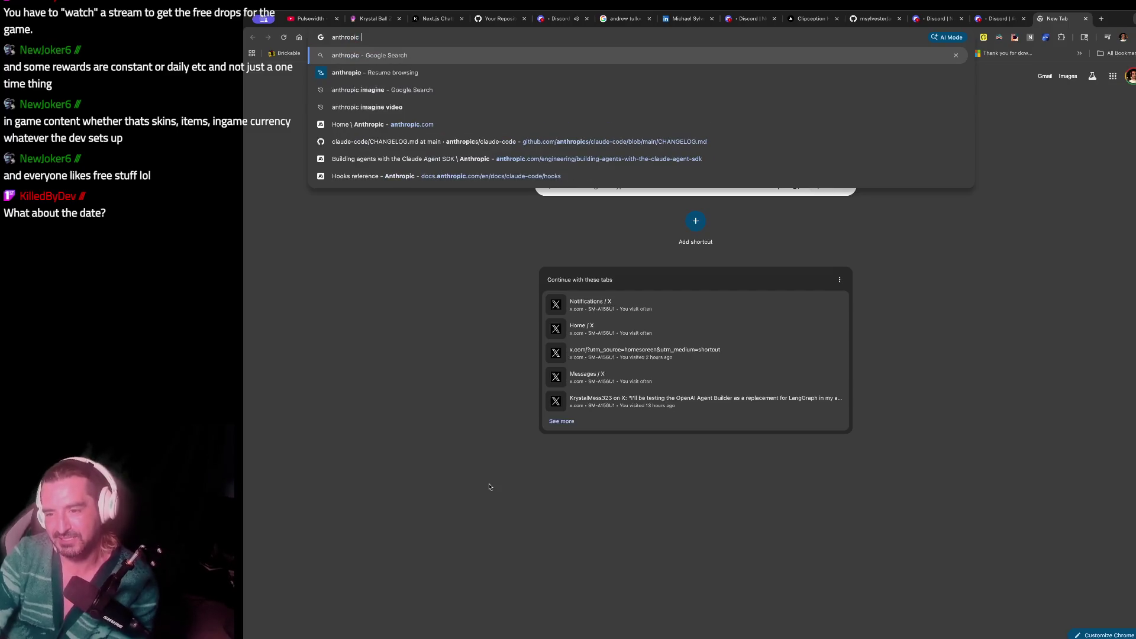
type("imagine")
key("Return")
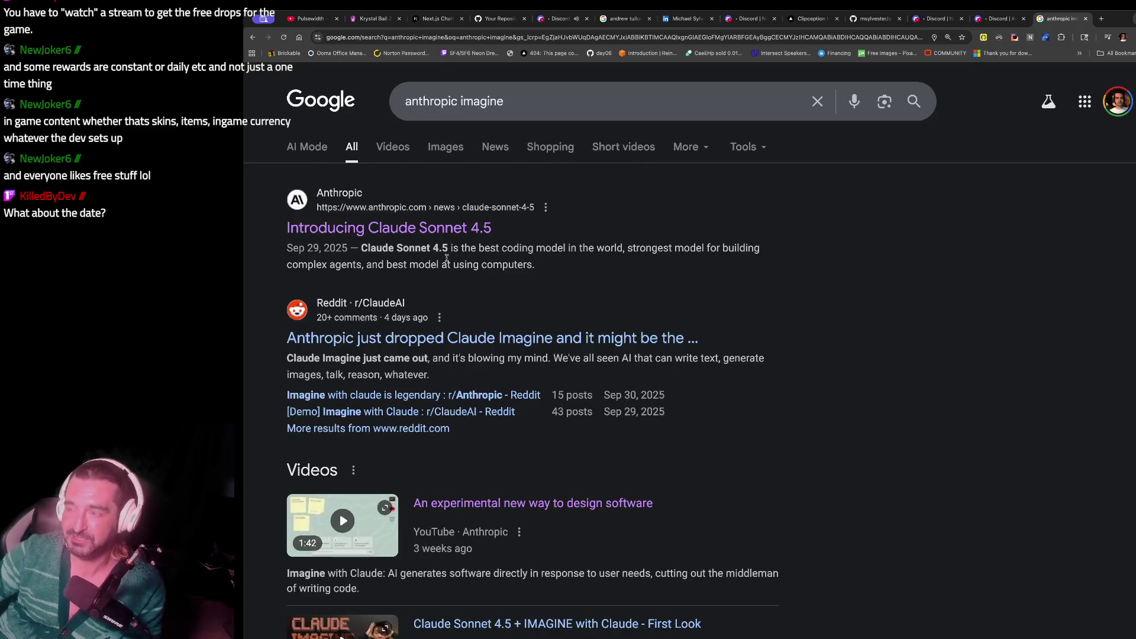
left_click(426, 235)
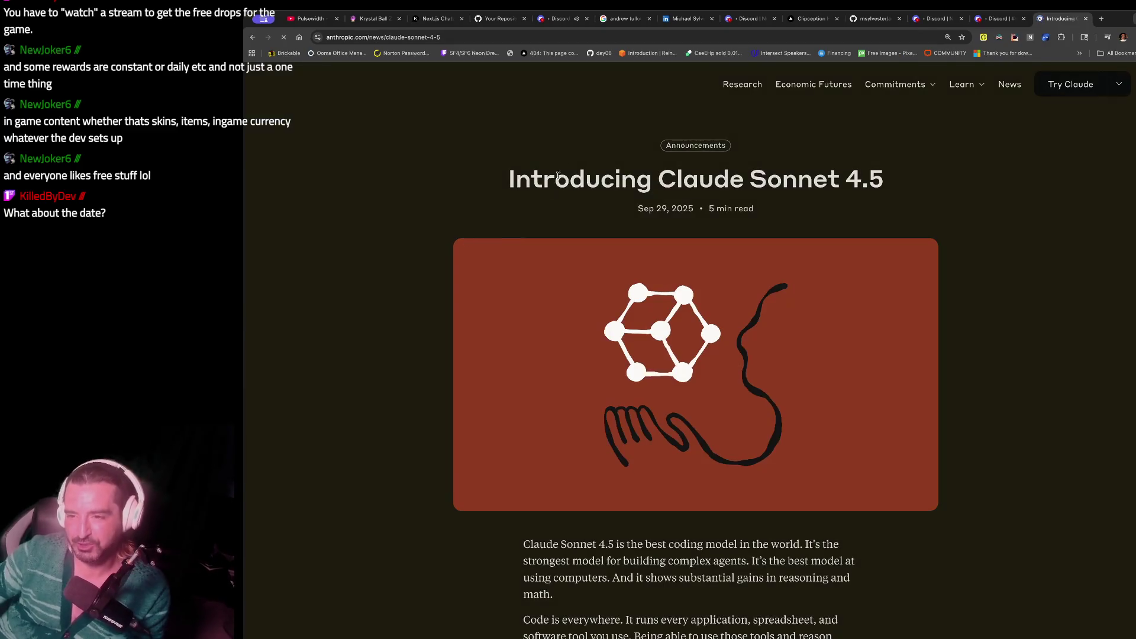
- Select the Sonnet 4.5 article title and date, go back to the results, then return to Discord
left_click_drag(757, 212, 261, 94)
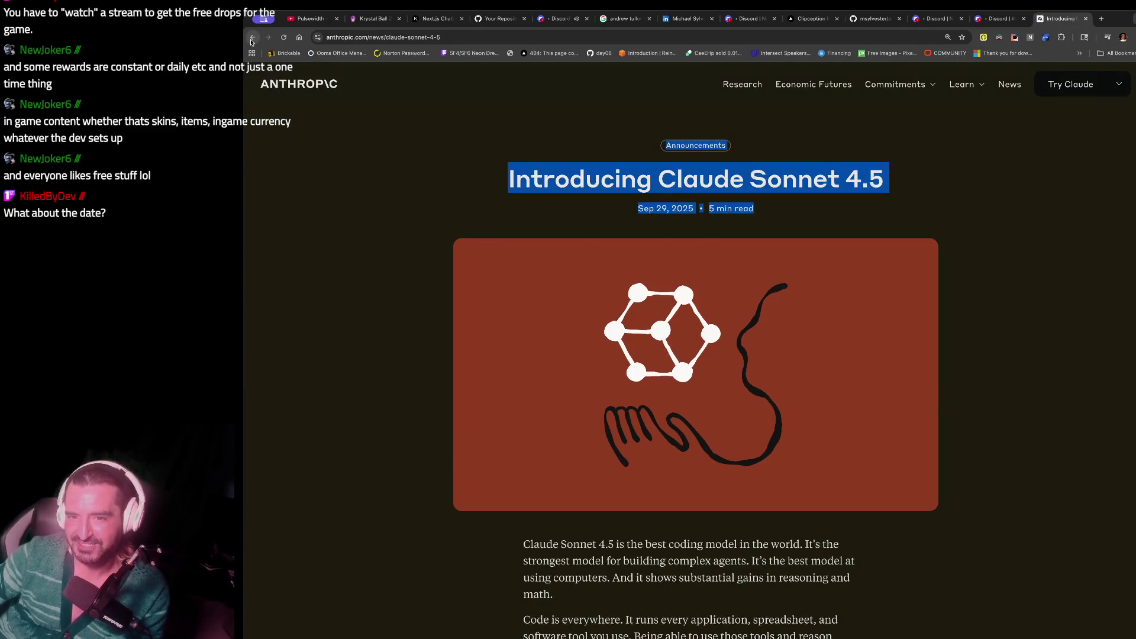
left_click(252, 37)
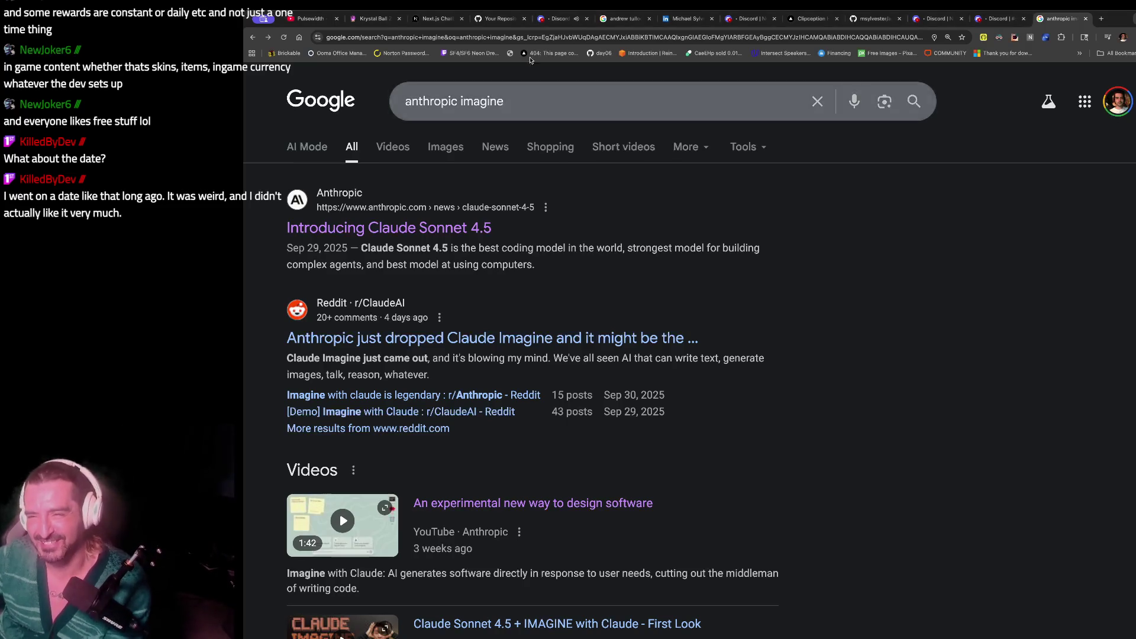
left_click(559, 18)
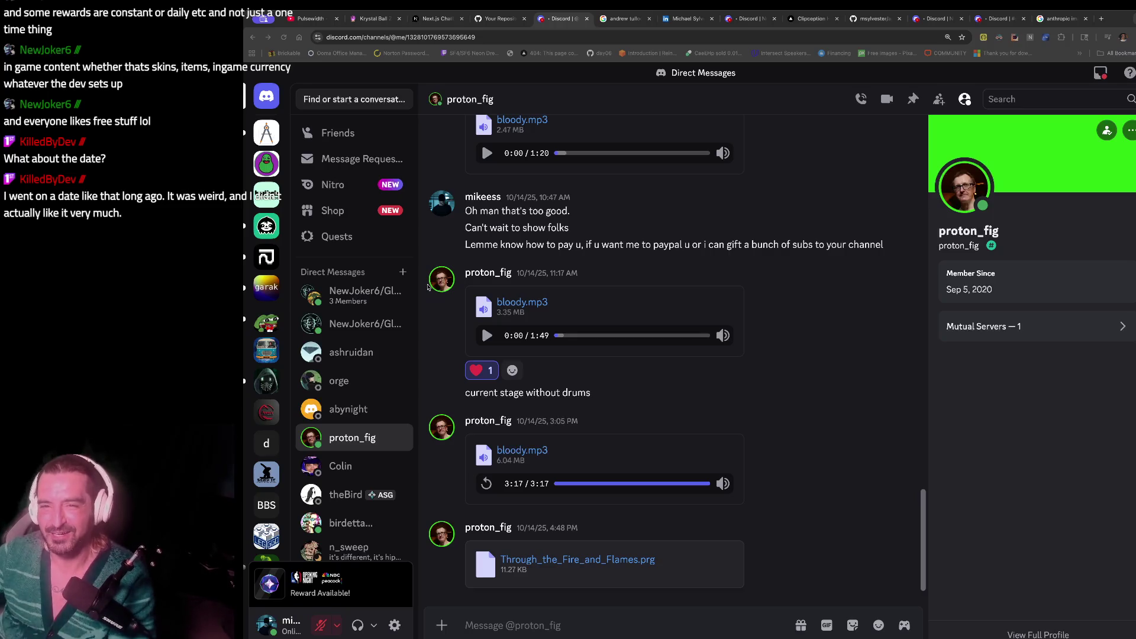
- Switch to the YouTube tab and resume the Aphex Twin mix, now on Actium
left_click(310, 19)
left_click(294, 575)
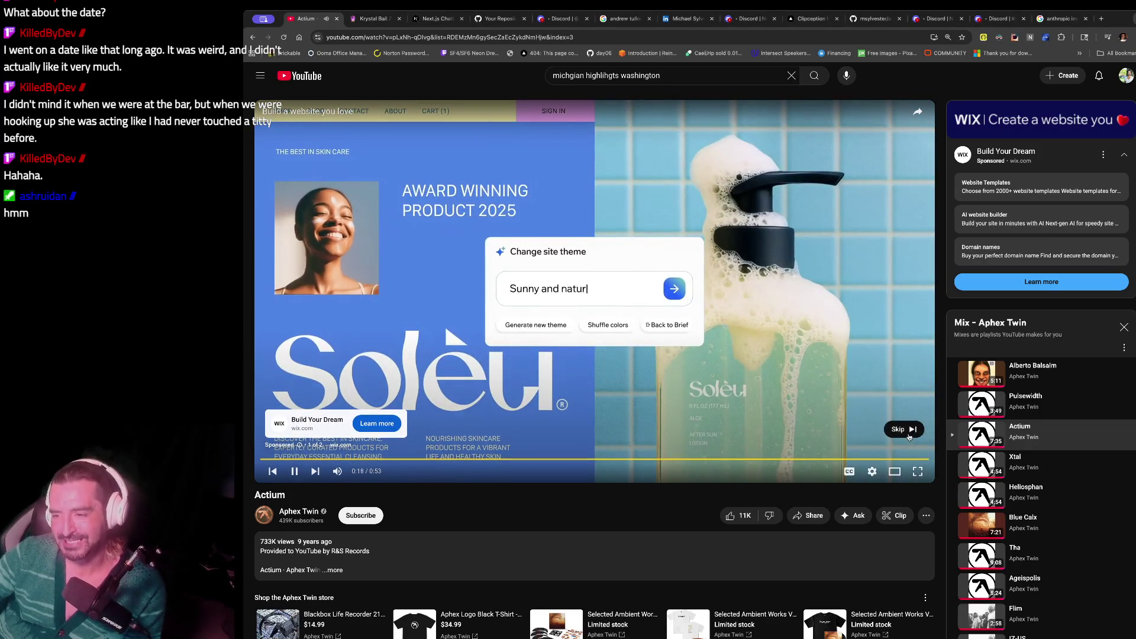
- Skip the Wix ad so Actium plays, check the local chatbot tab, then bring up the terminal
left_click(909, 435)
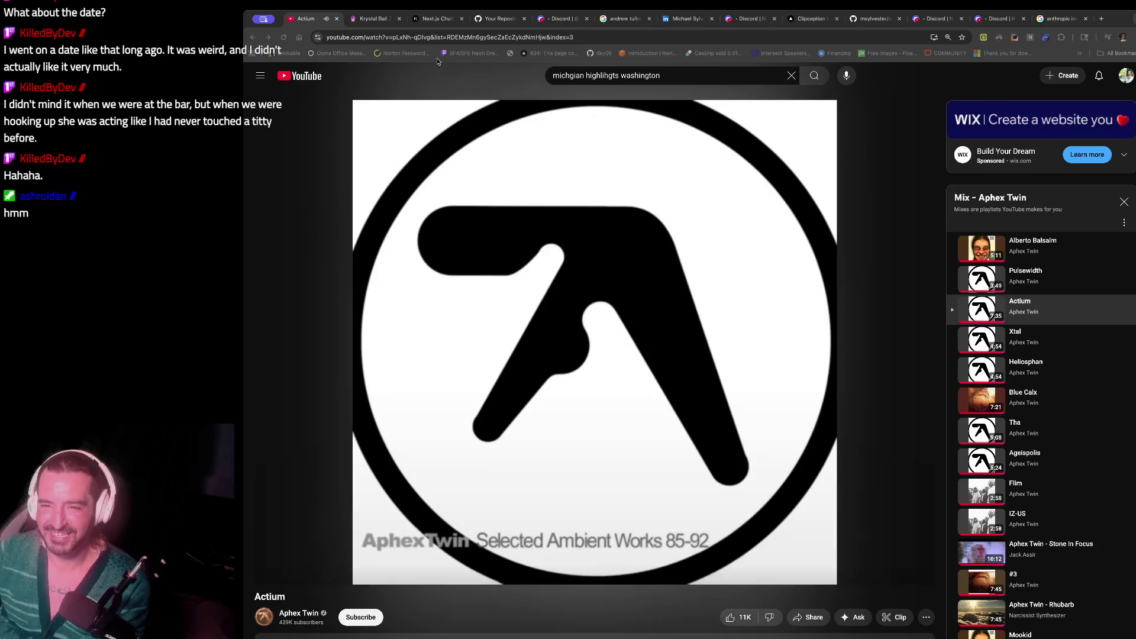
left_click(423, 20)
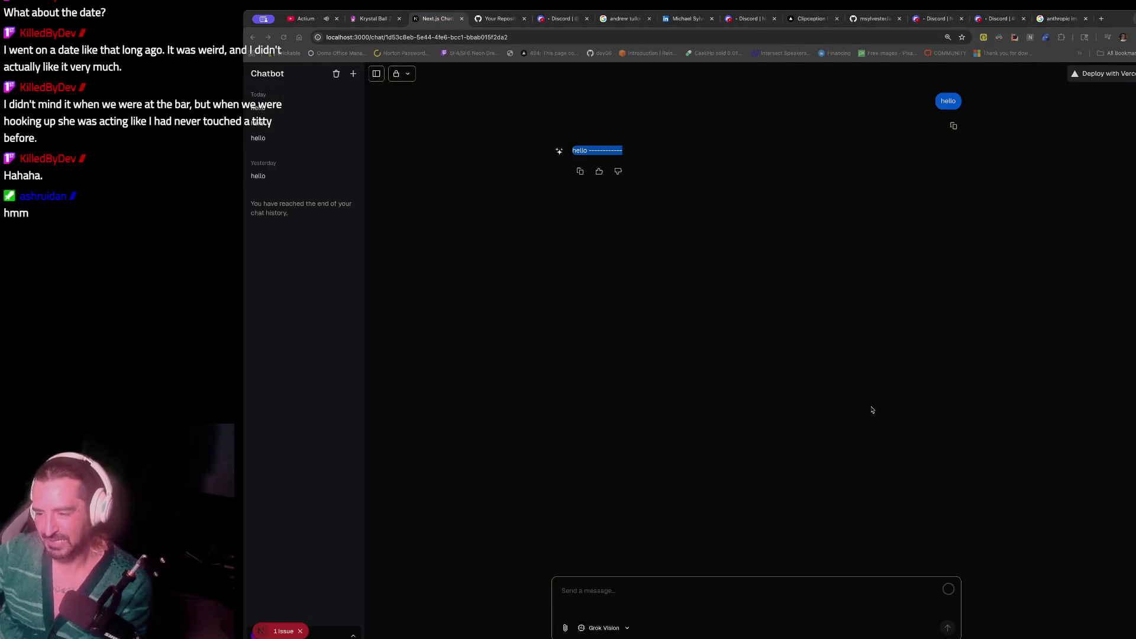
key("super+Tab")
left_click(1003, 363)
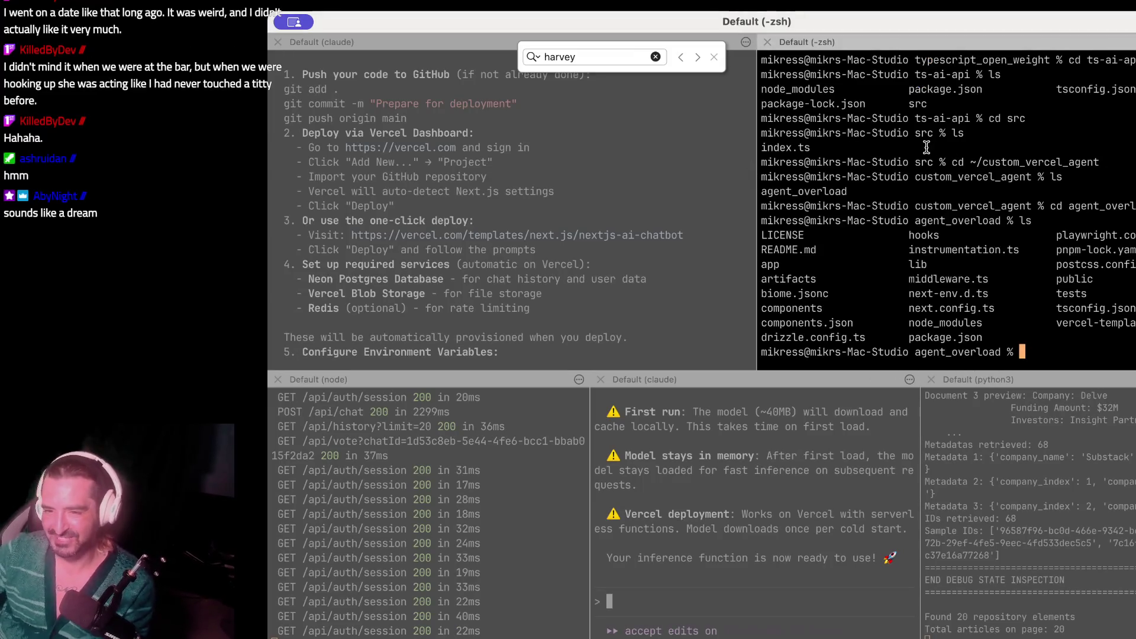
- Close the find bar, list agent_overload files with ls after a mistyped ks, then switch to Discord
left_click(714, 57)
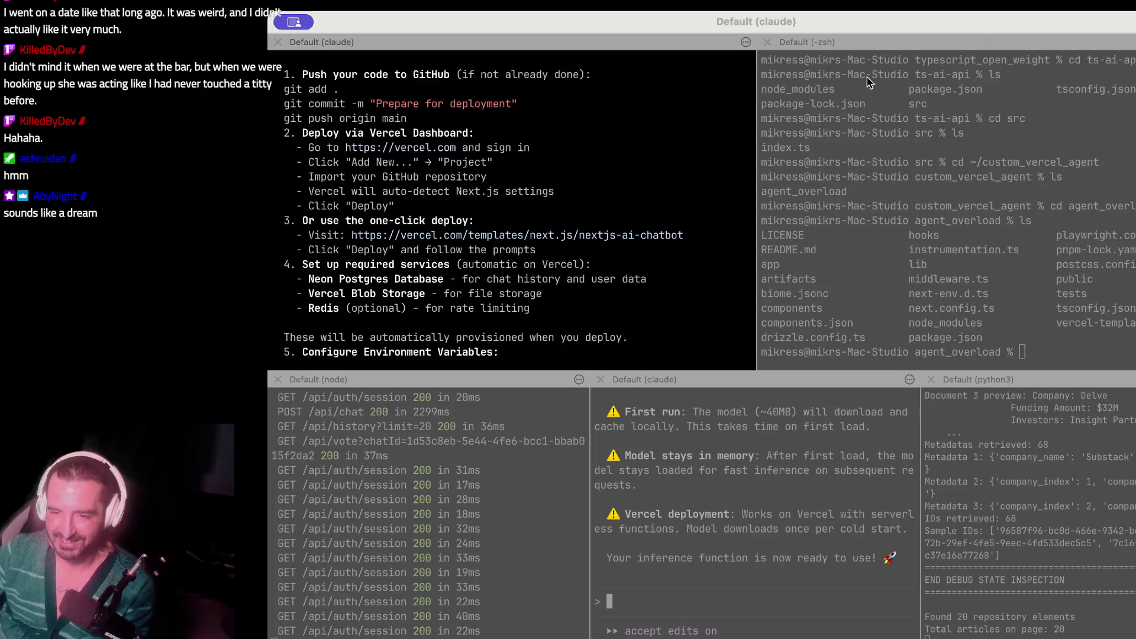
left_click(867, 77)
type("ks")
key("Return")
type("ls")
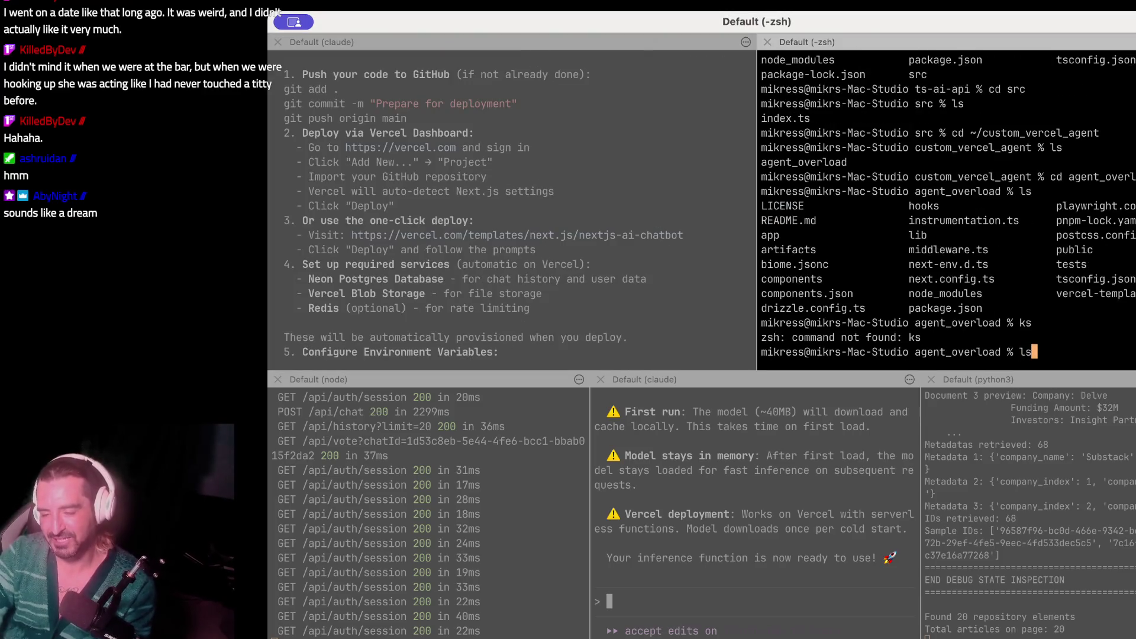
key("Return")
type("cd")
key("super+Tab")
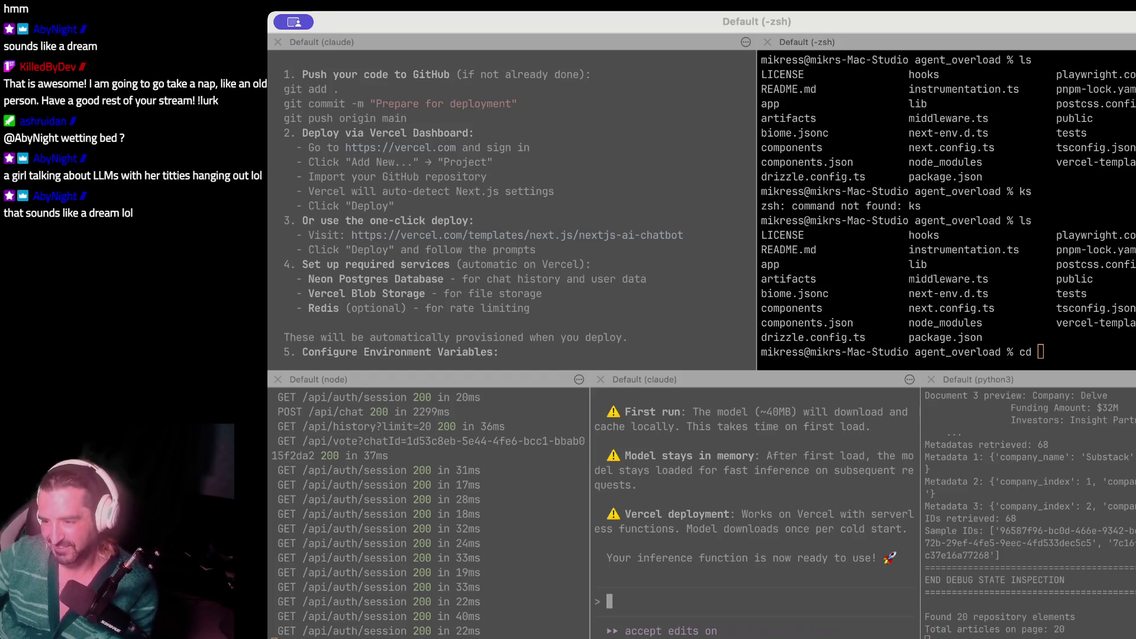
key("super+Tab")
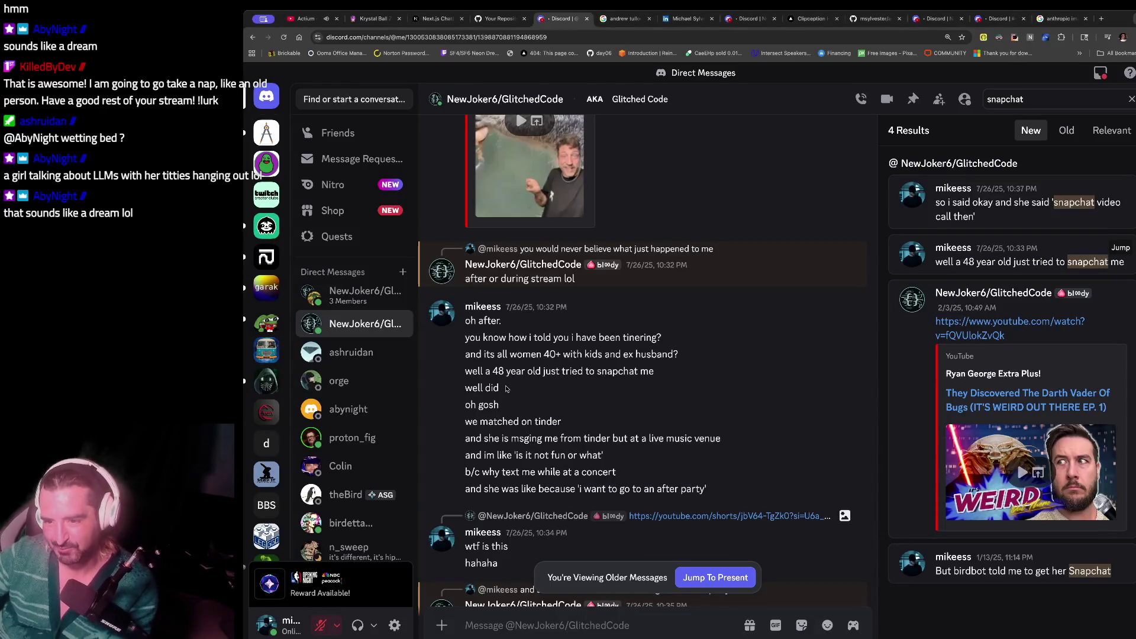
- Highlight the DM lines about tindering and women 40+ with kids and an ex-husband
left_click_drag(663, 338, 469, 339)
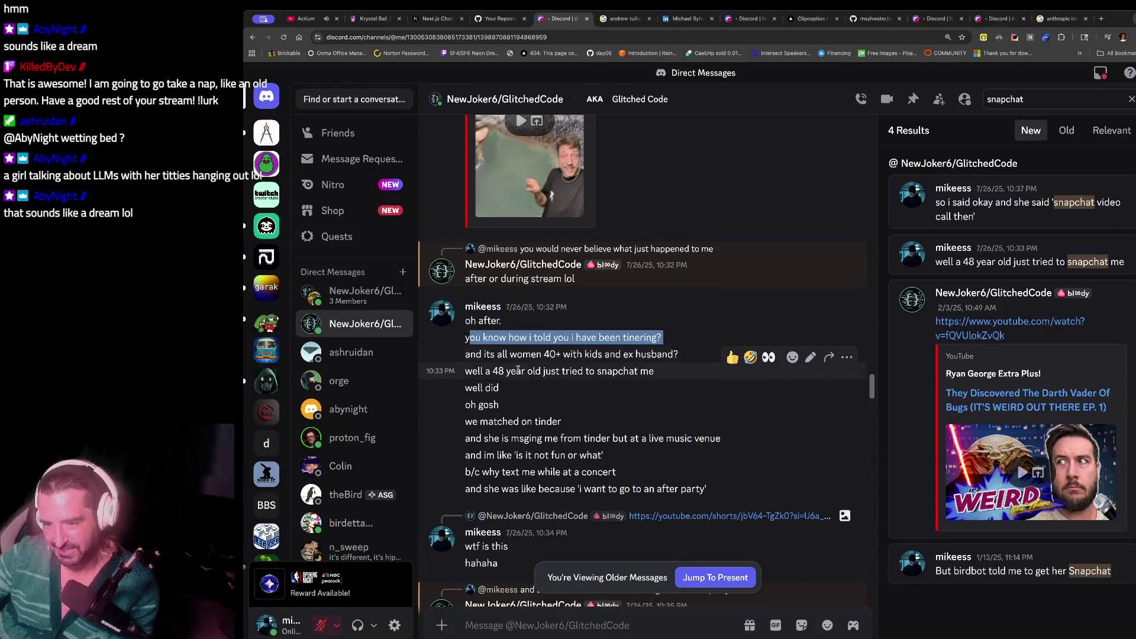
scroll(507, 375, "down", 1)
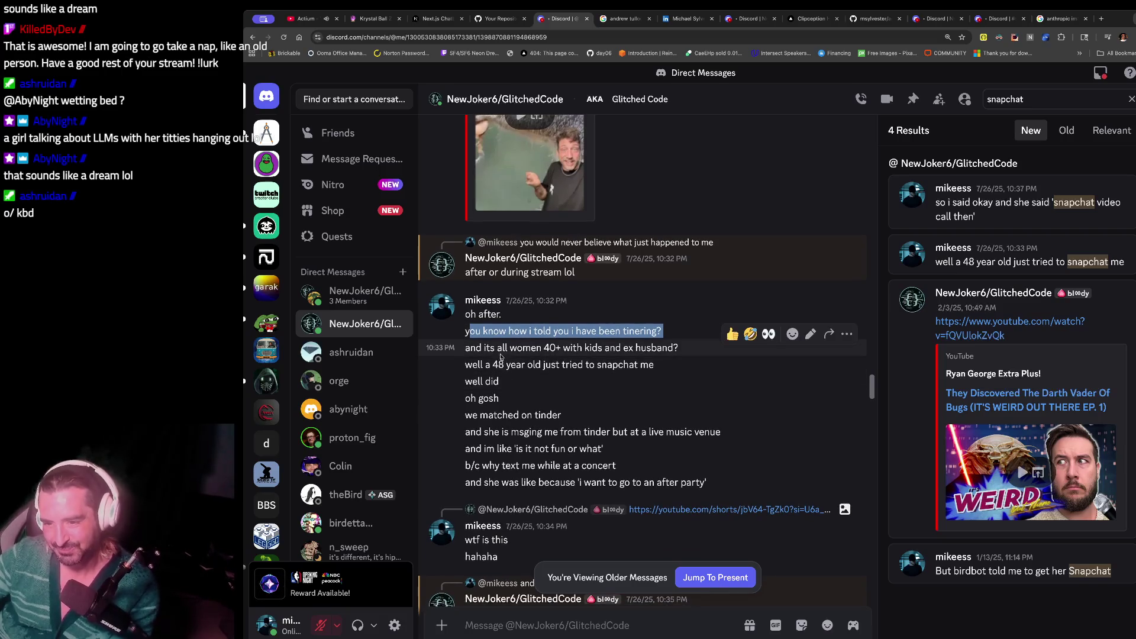
left_click(496, 352)
double_click(473, 348)
left_click_drag(510, 348, 673, 348)
left_click(580, 368)
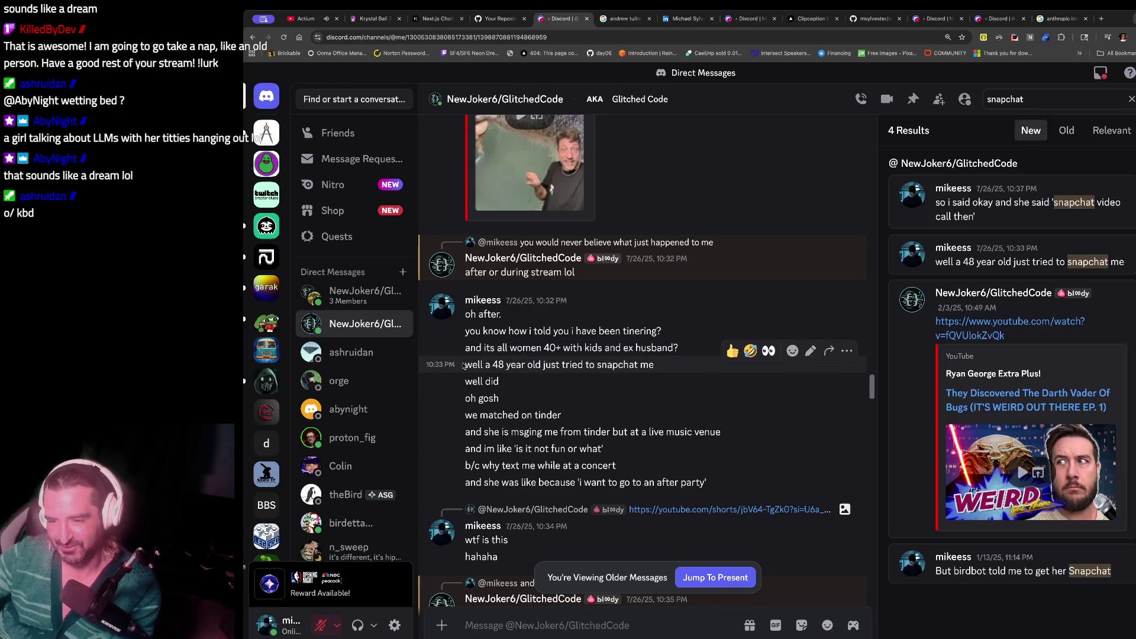
- Highlight the lines about the snapchat attempt, the concert messages, and the after party
left_click_drag(506, 364, 501, 413)
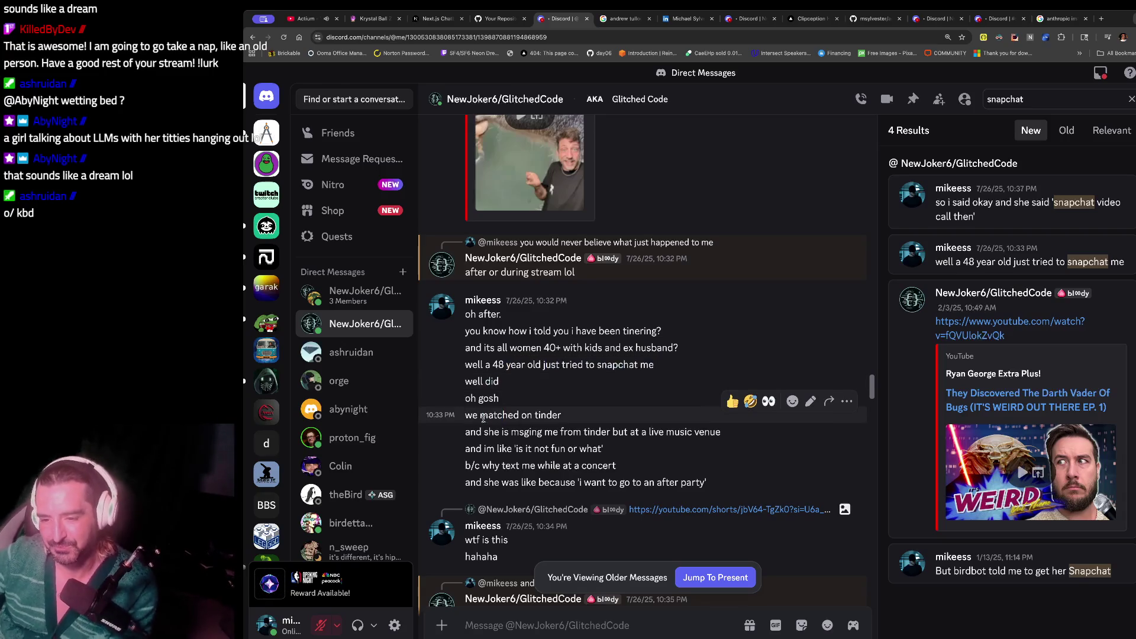
left_click_drag(465, 427, 618, 467)
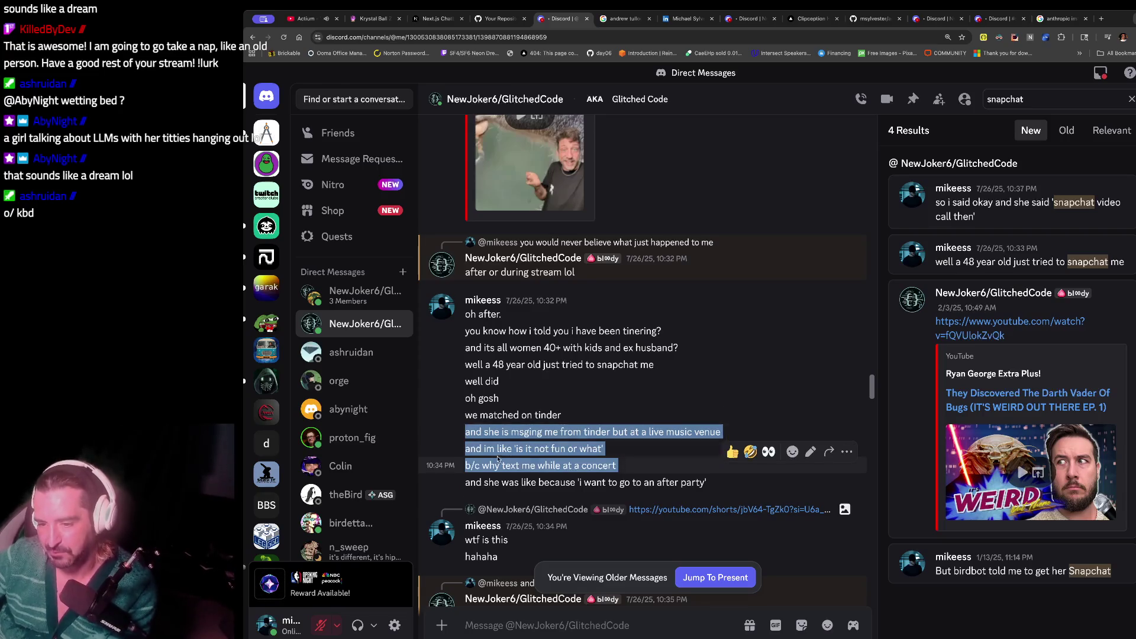
left_click(497, 464)
mouse_move(496, 449)
left_mouse_down()
mouse_move(569, 449)
mouse_move(521, 481)
mouse_move(490, 482)
left_mouse_up()
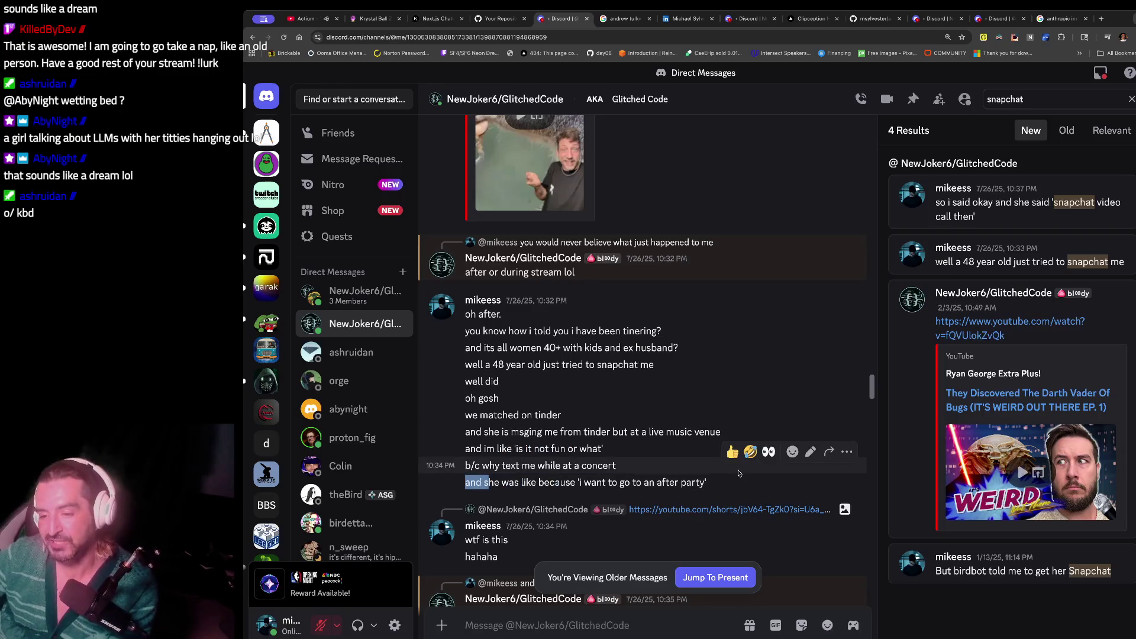
left_click_drag(559, 482, 679, 481)
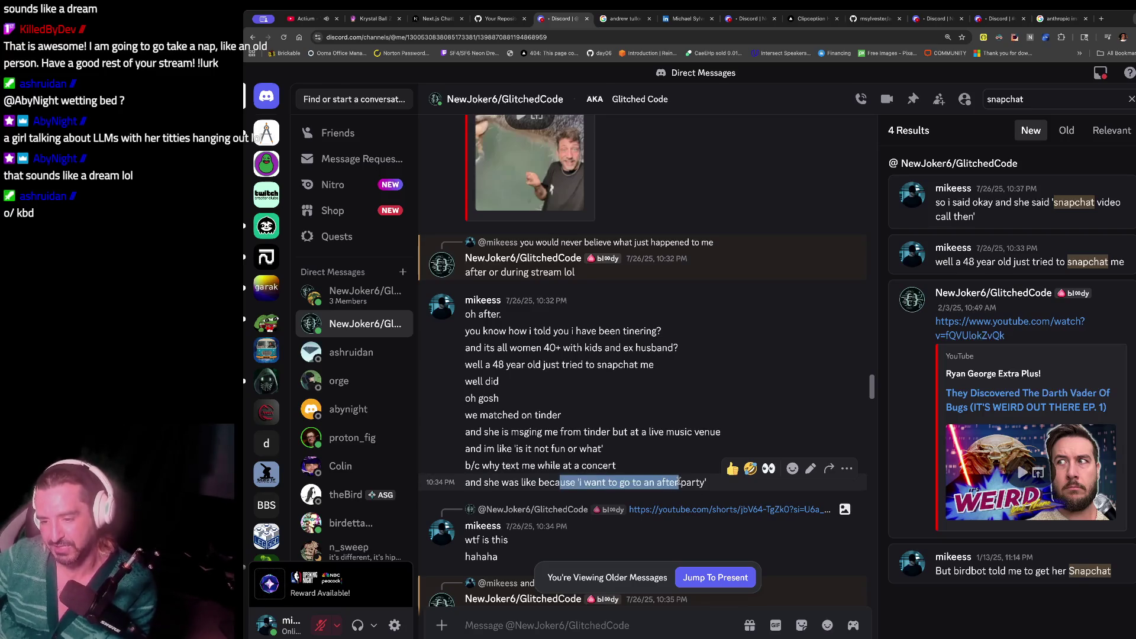